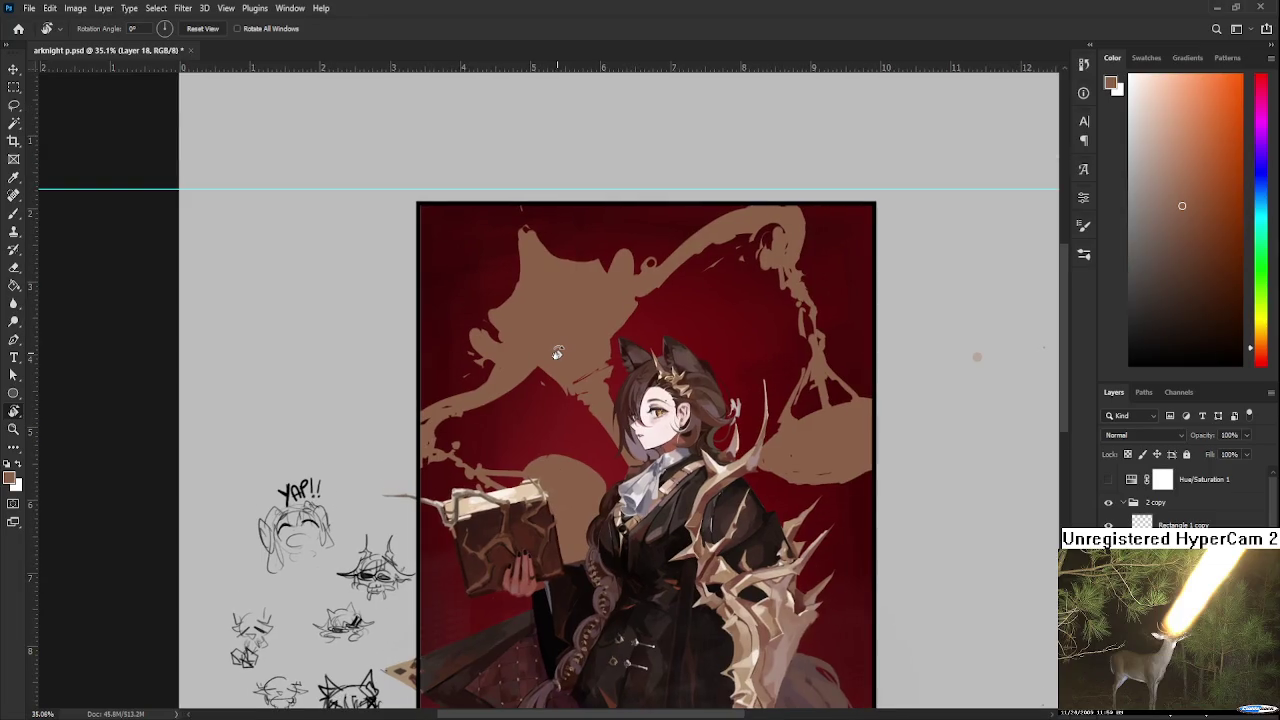
Pan the artwork and alternate brush and eraser touch-ups along the scale's upper edge.
scroll(589, 391, down, 1)
scroll(589, 391, down, 1)
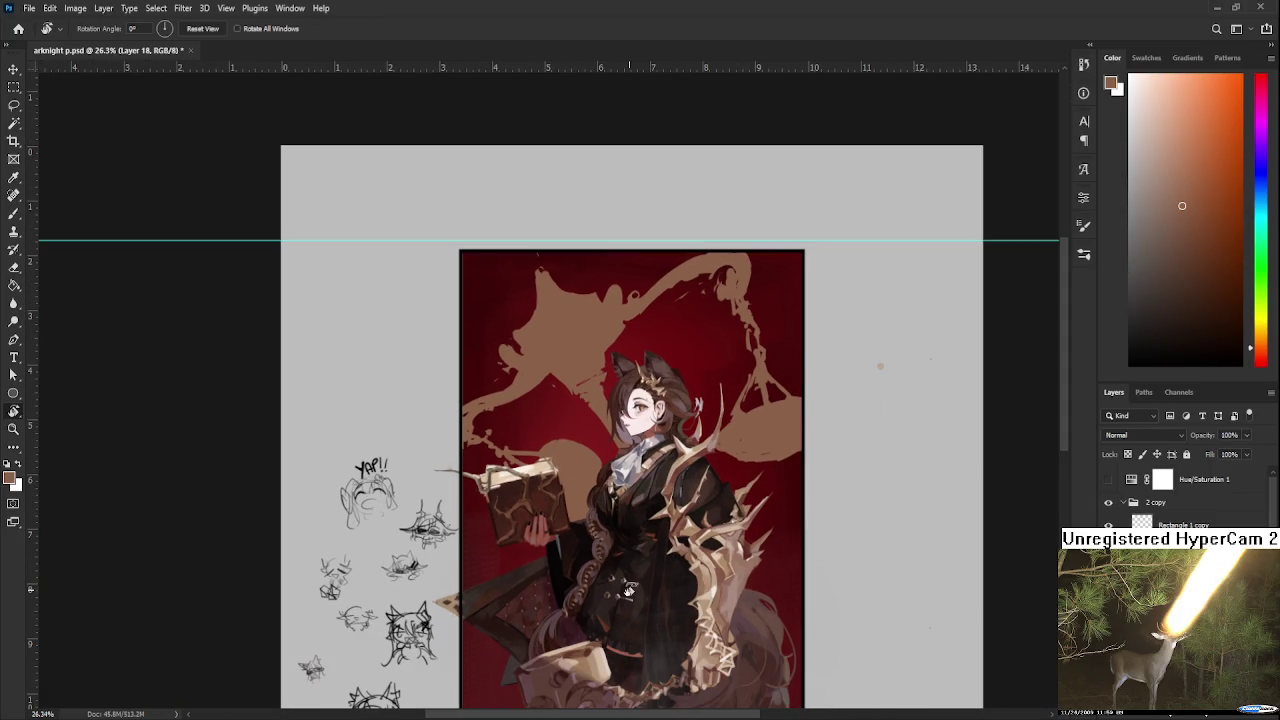
mouse_move(718, 634)
mouse_down()
mouse_move(697, 590)
mouse_move(712, 575)
mouse_up()
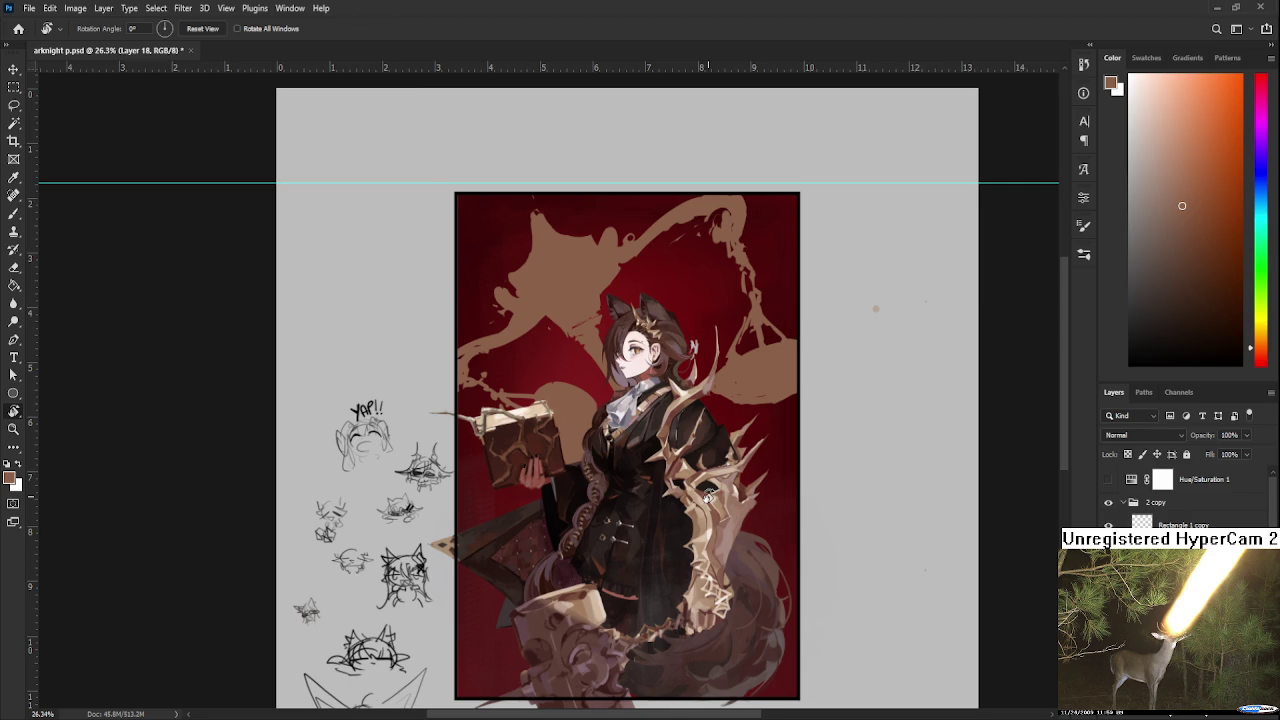
scroll(677, 466, down, 1)
scroll(536, 382, up, 1)
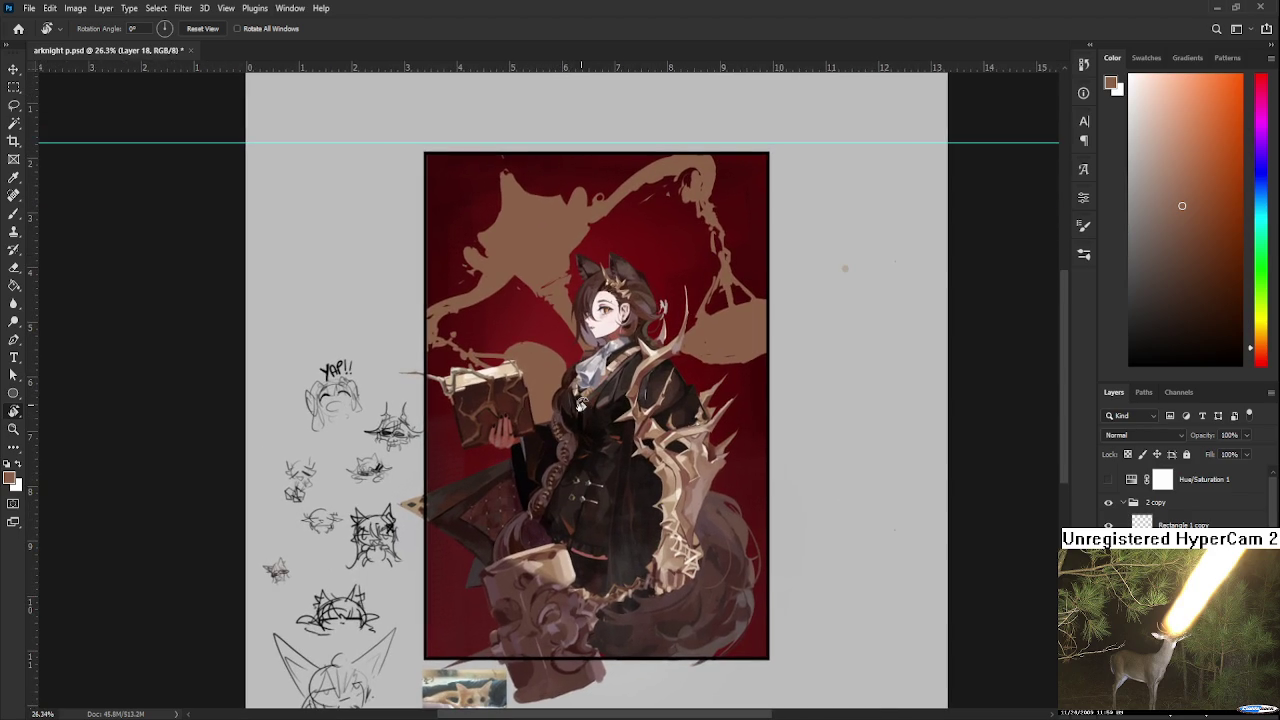
key(b)
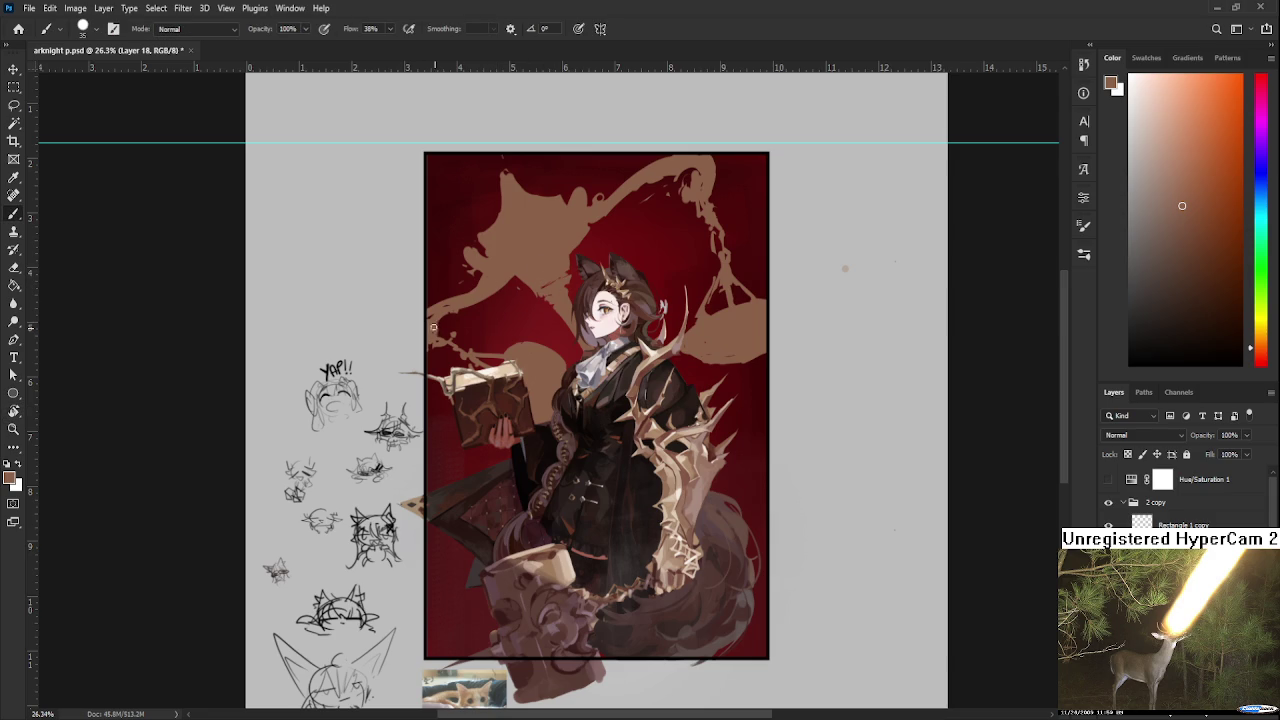
key(e)
key(b)
key(e)
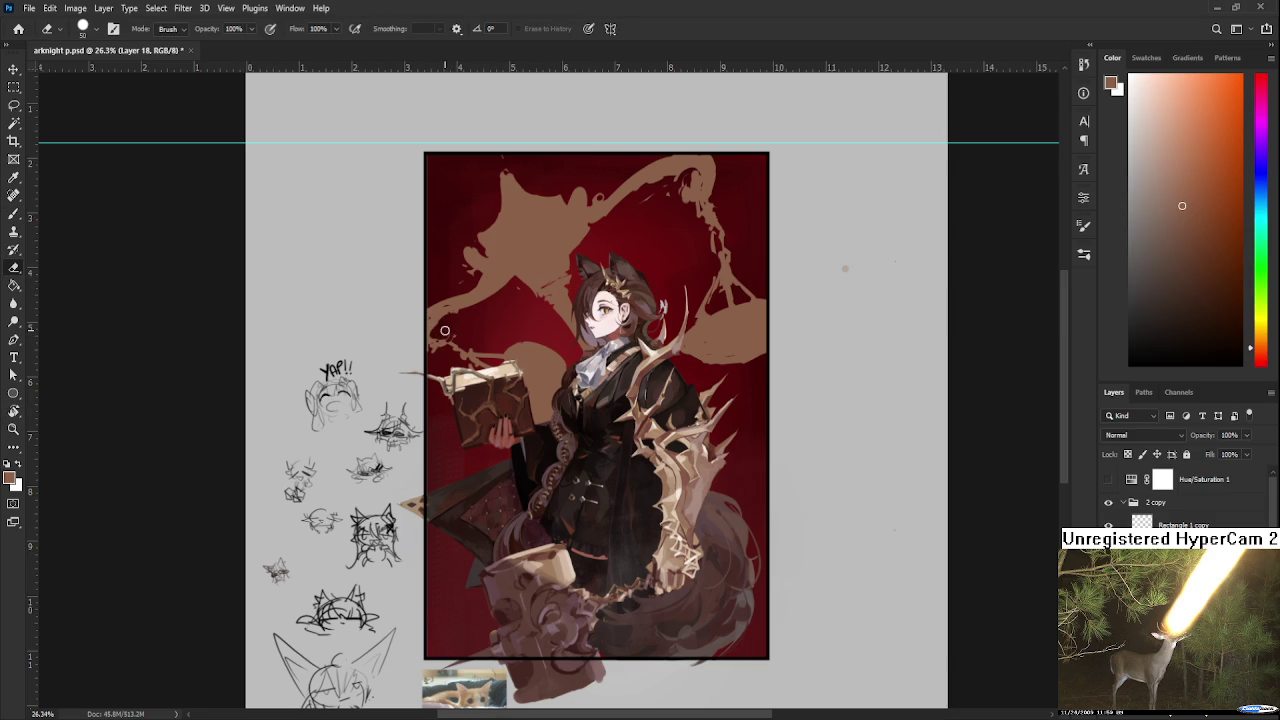
Tilt the canvas view about 16–22° while switching between brush and eraser.
key(r)
mouse_move(506, 323)
mouse_down()
mouse_move(658, 367)
mouse_move(530, 333)
mouse_up()
key(e)
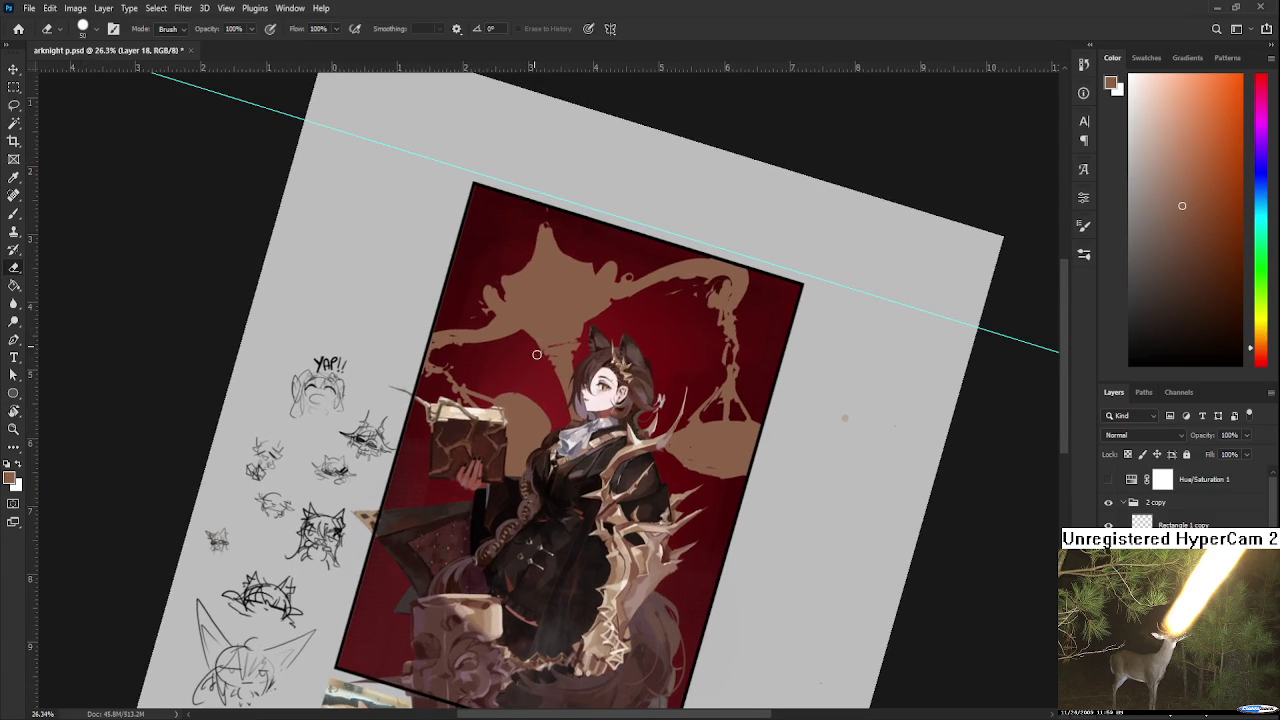
scroll(594, 290, up, 3)
key(b)
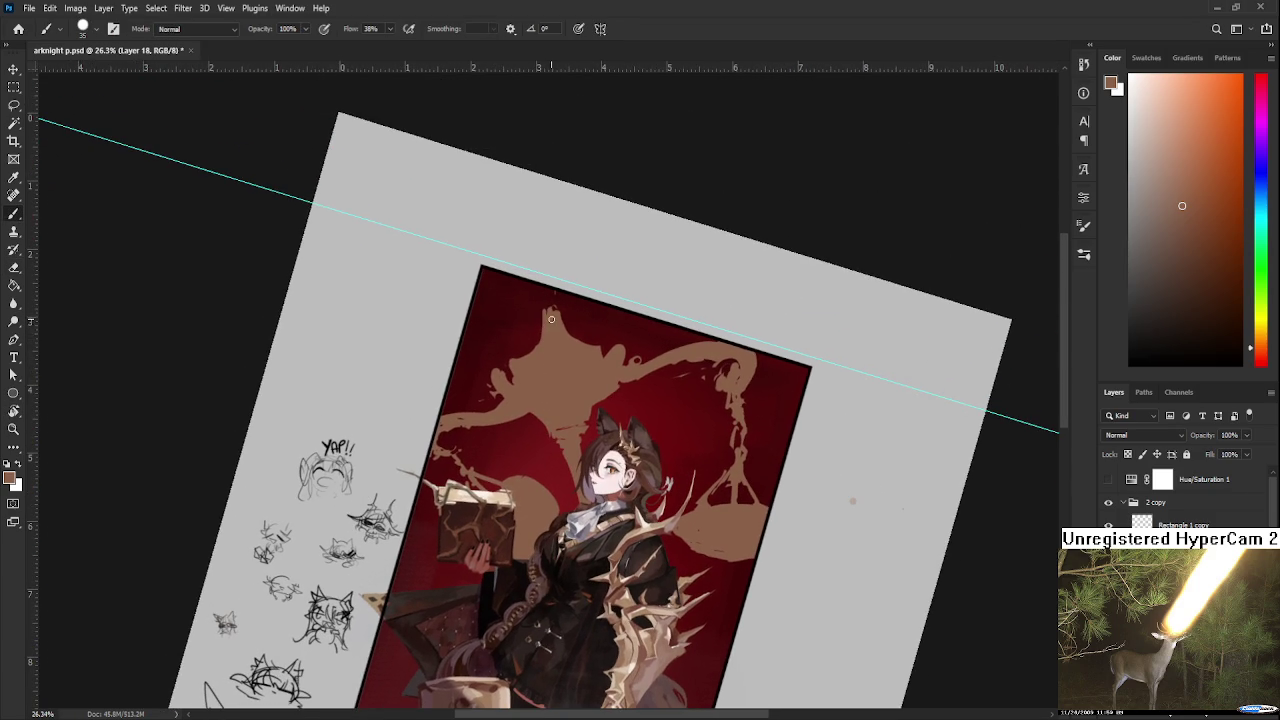
key(e)
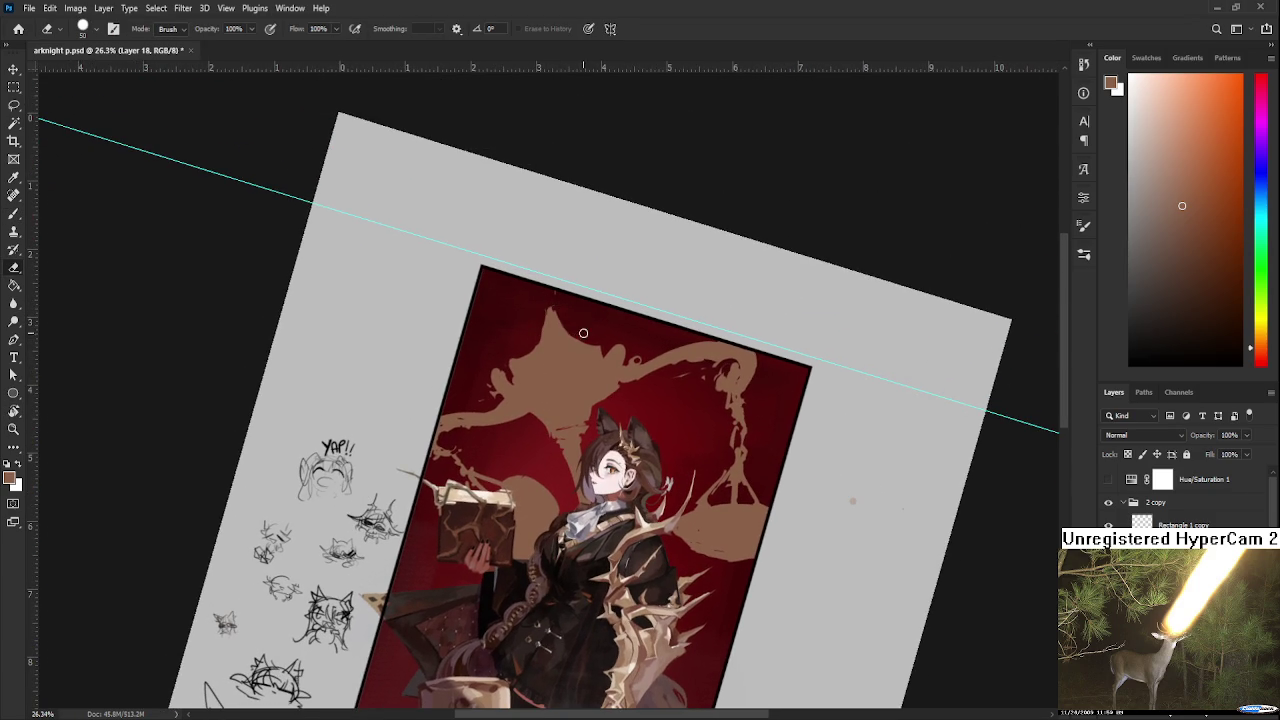
key(b)
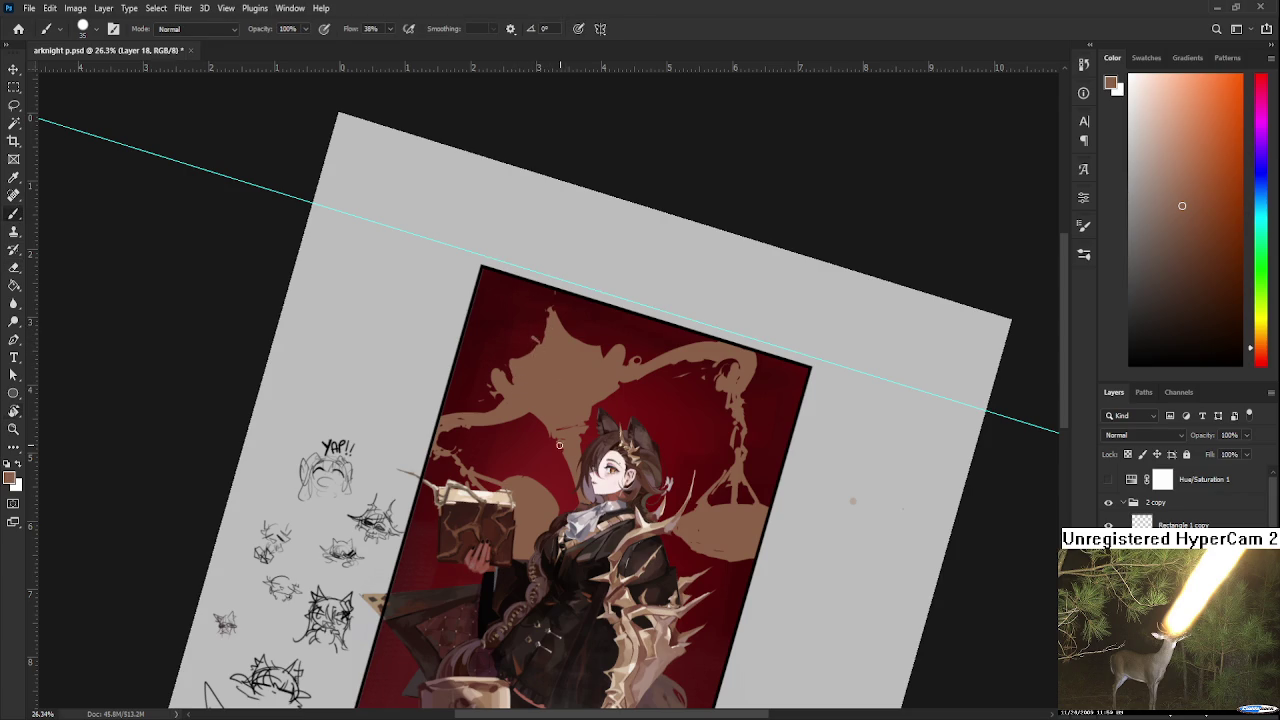
drag(561, 429, 575, 382)
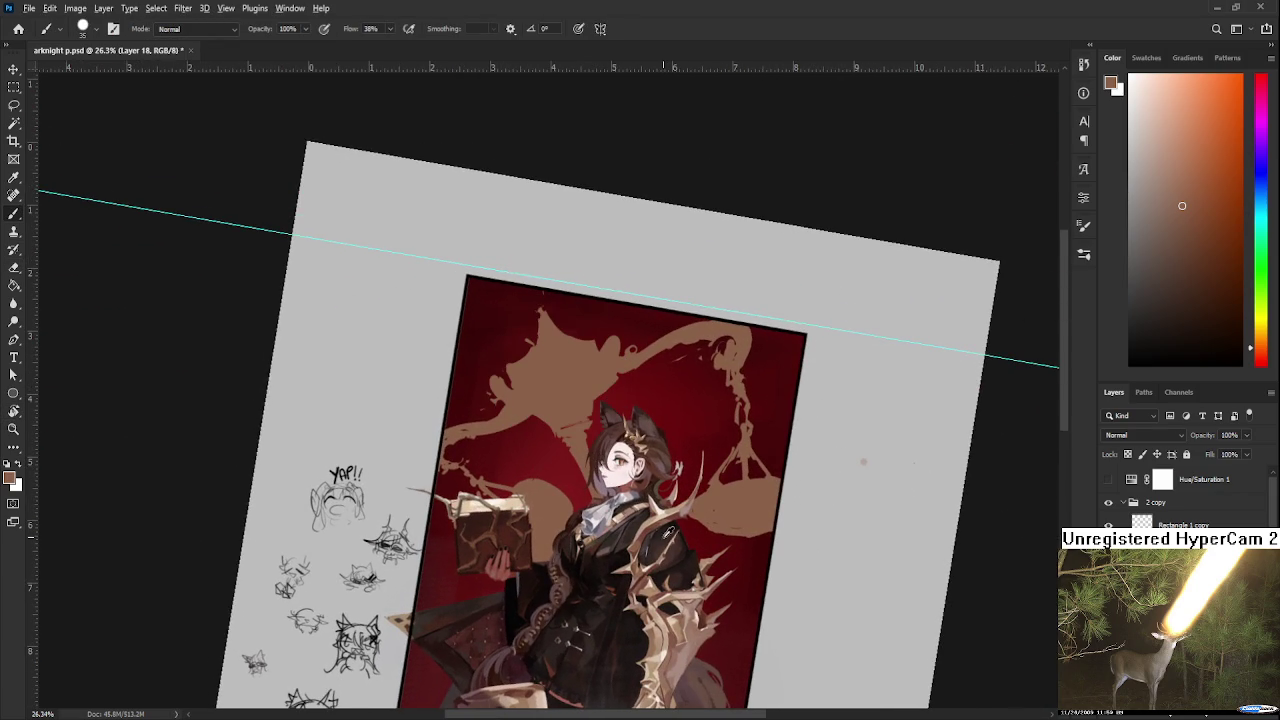
Sample a dark red from the background as the brush colour.
alt+click(669, 517)
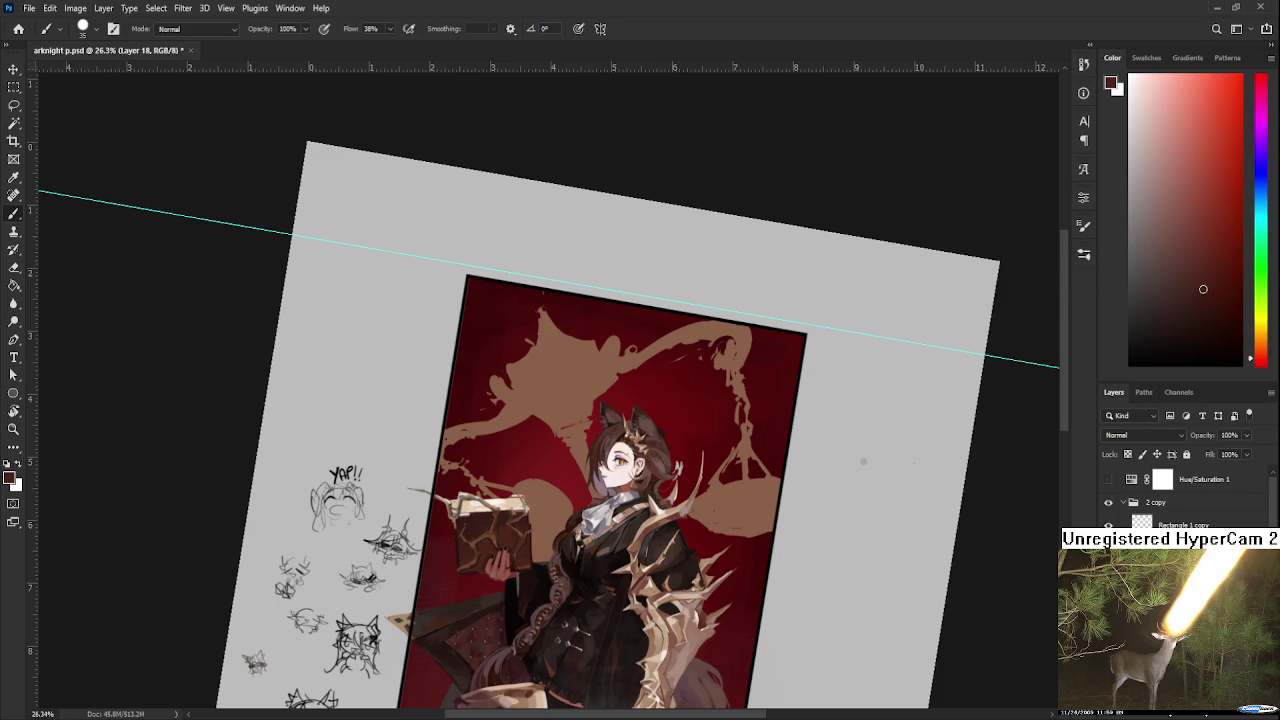
alt+click(555, 385)
click(1218, 270)
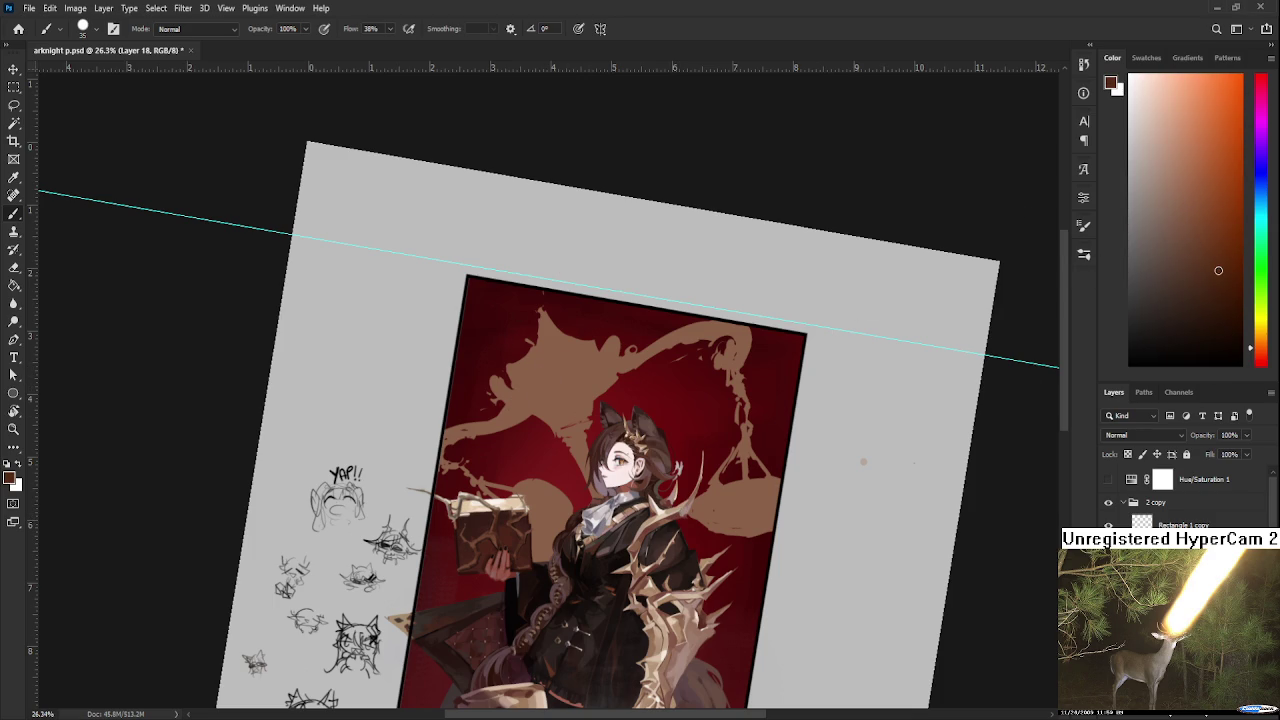
click(1259, 356)
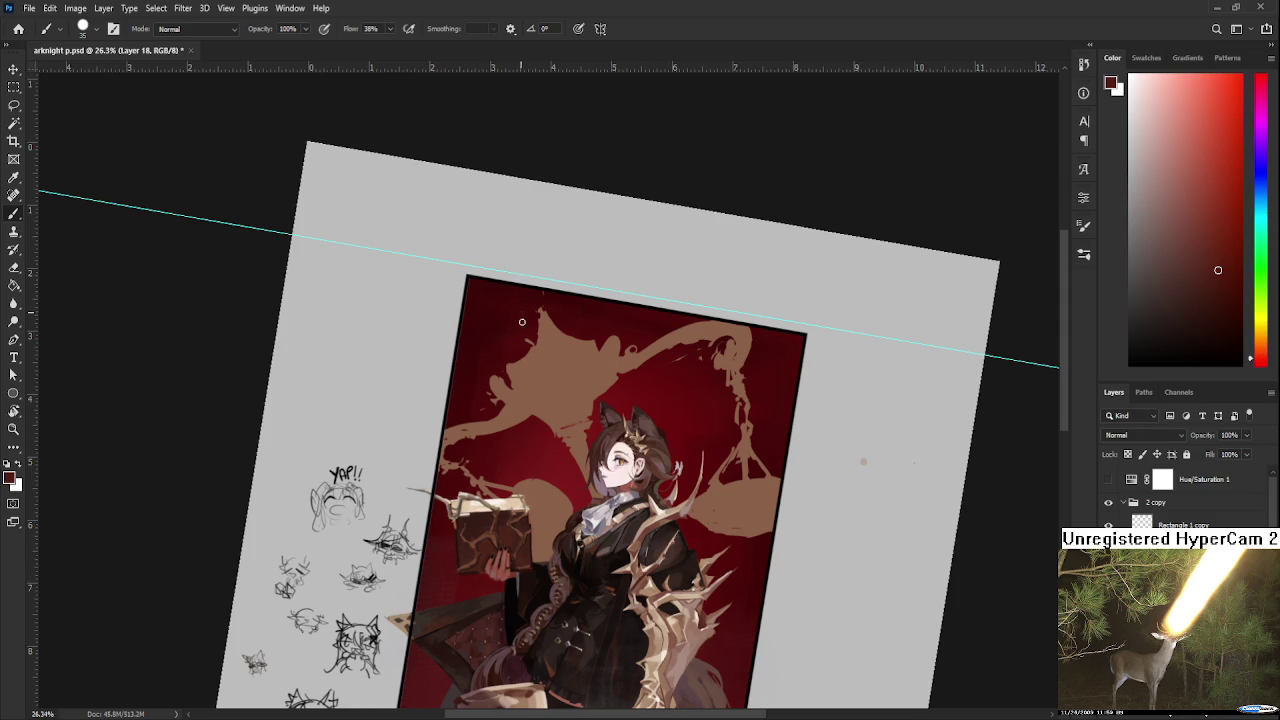
Paint four dark red detail strokes on the left scale pan, then reset the view upright.
drag(553, 350, 522, 396)
mouse_move(540, 320)
mouse_down()
mouse_move(553, 353)
mouse_move(596, 346)
mouse_up()
mouse_move(521, 403)
mouse_down()
mouse_move(551, 422)
mouse_move(595, 410)
mouse_up()
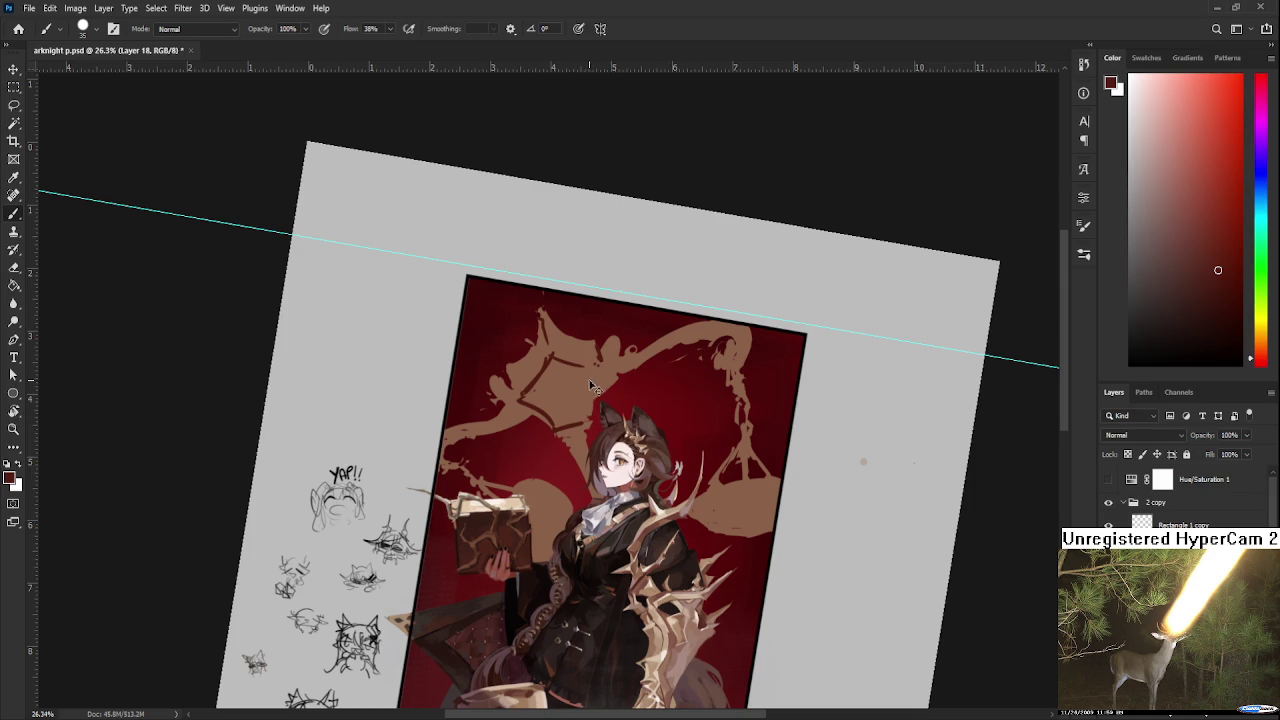
drag(565, 427, 640, 395)
key(r)
key(Escape)
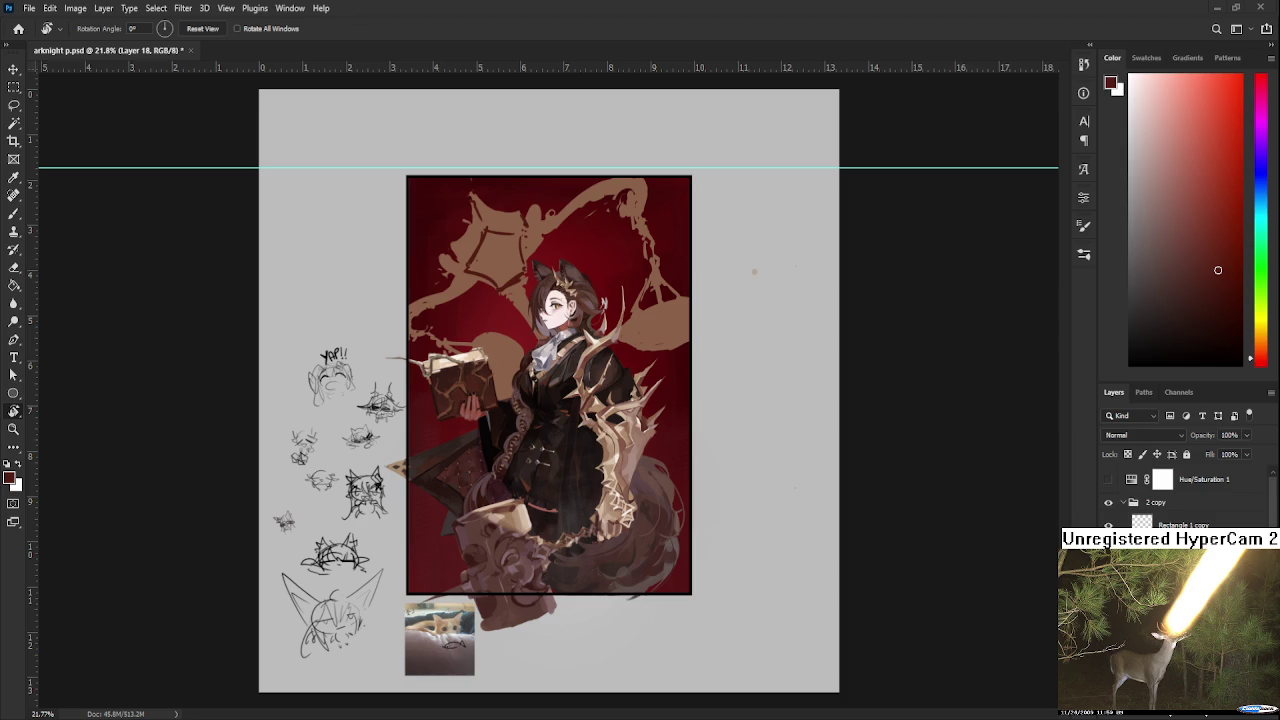
Sample the scale's tan and fill the gap in the scale shape.
scroll(564, 372, up, 3)
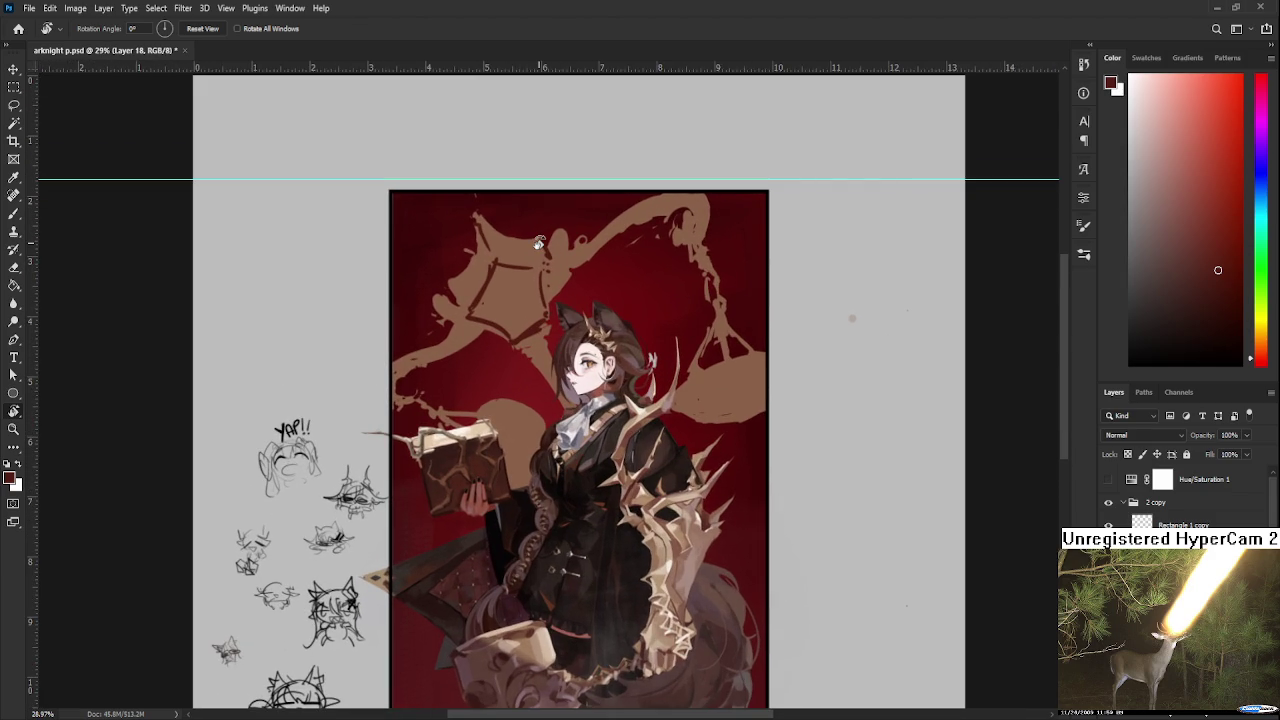
key(b)
alt+click(532, 304)
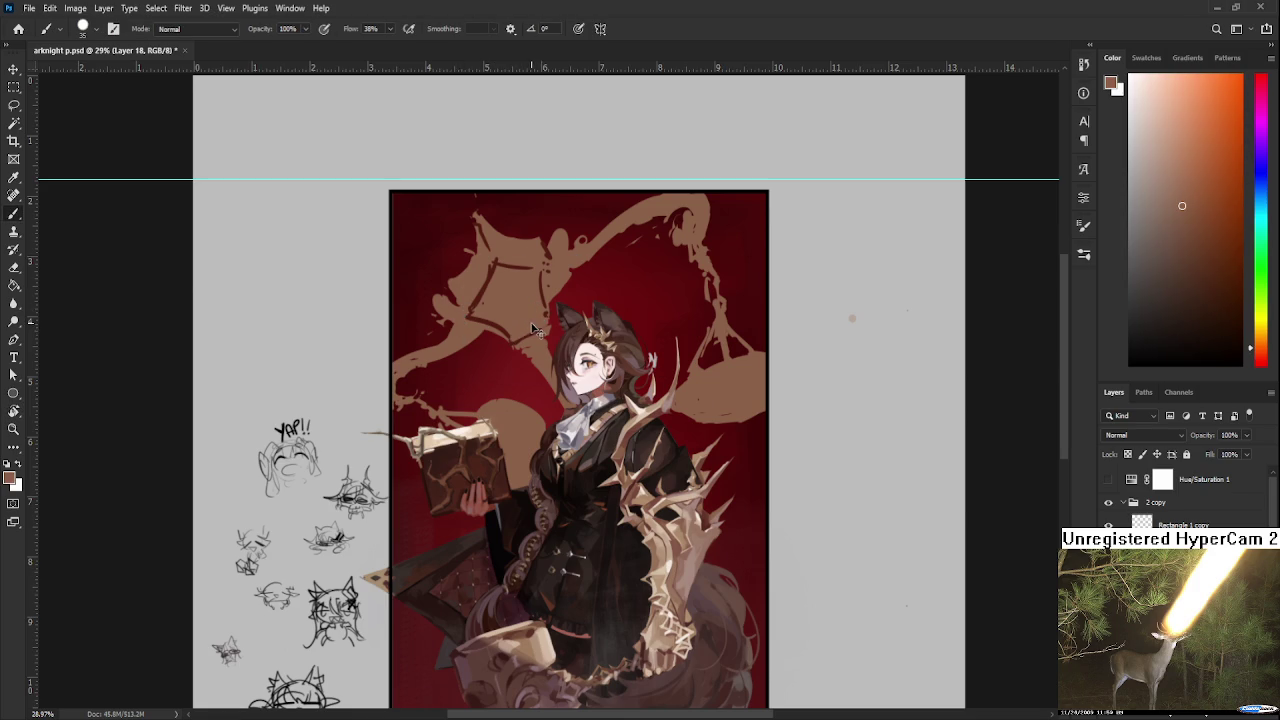
alt+click(530, 331)
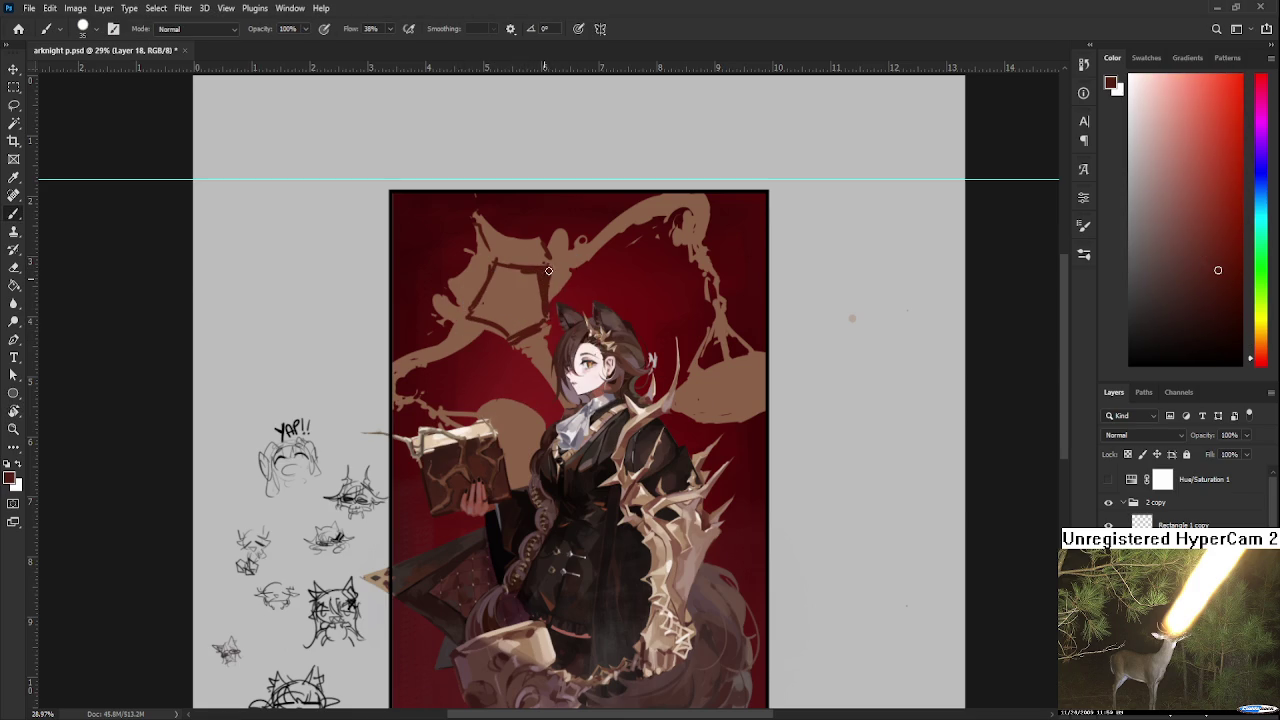
alt+click(546, 271)
drag(541, 274, 546, 308)
Paint tan over the stray dark lines inside the left pan.
alt+click(540, 282)
alt+click(468, 300)
alt+click(540, 263)
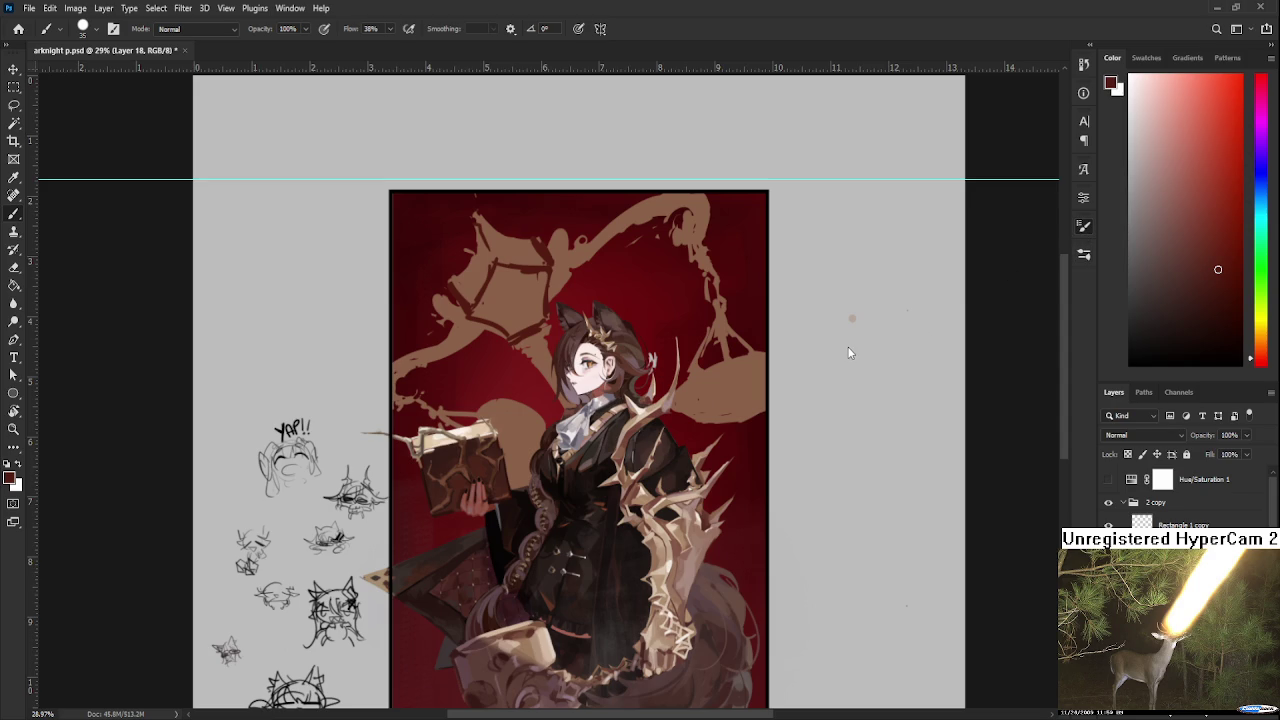
alt+click(466, 285)
drag(470, 293, 536, 265)
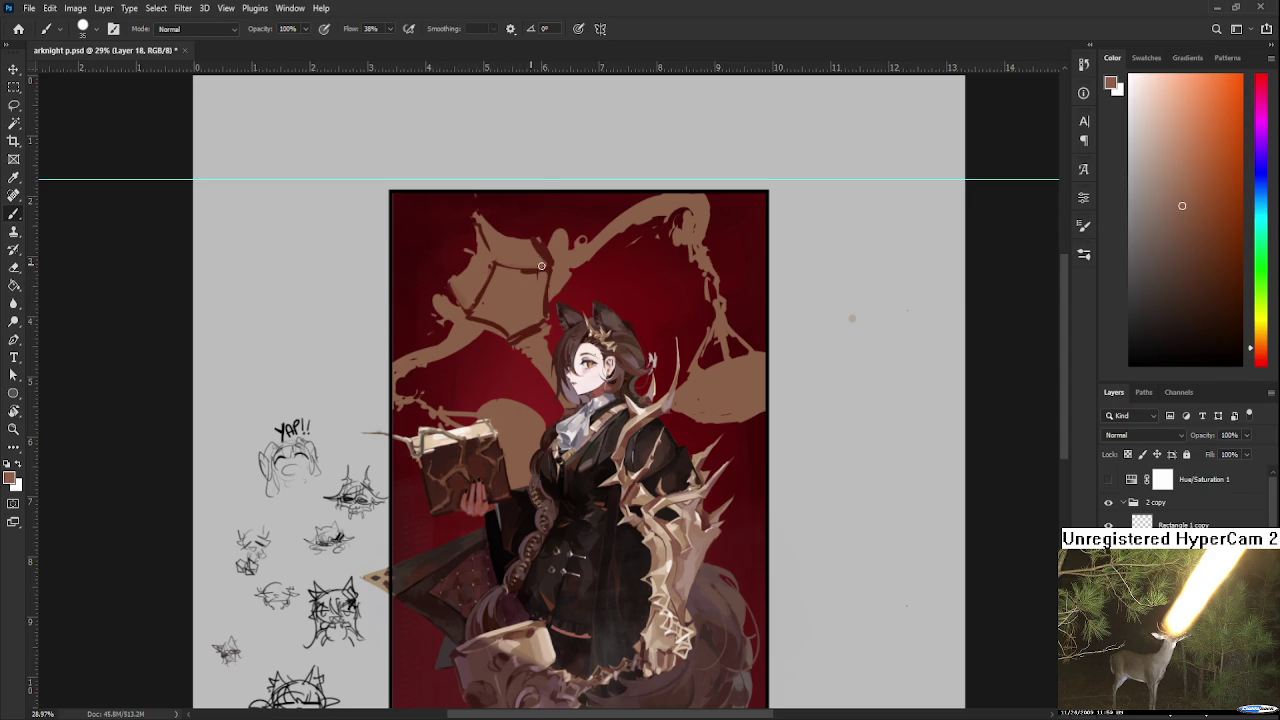
Sample darker browns and dark red from the pan, toggling eraser and brush.
alt+click(502, 326)
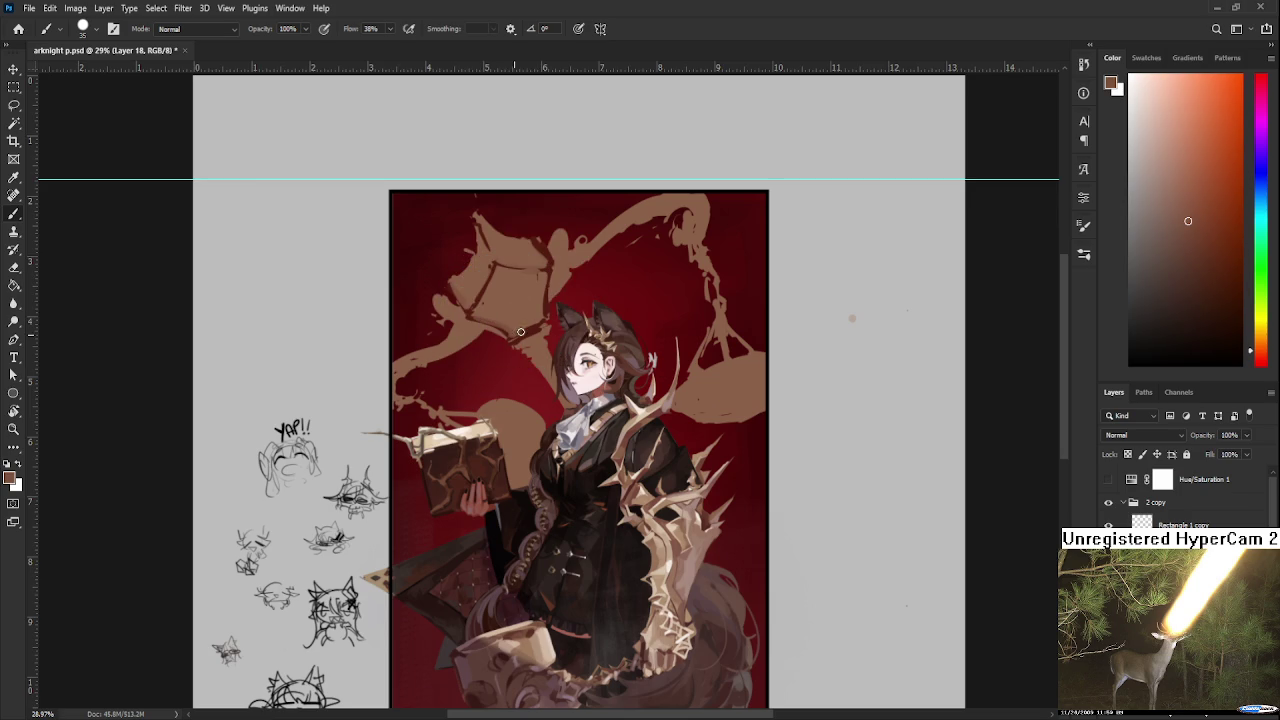
alt+click(536, 328)
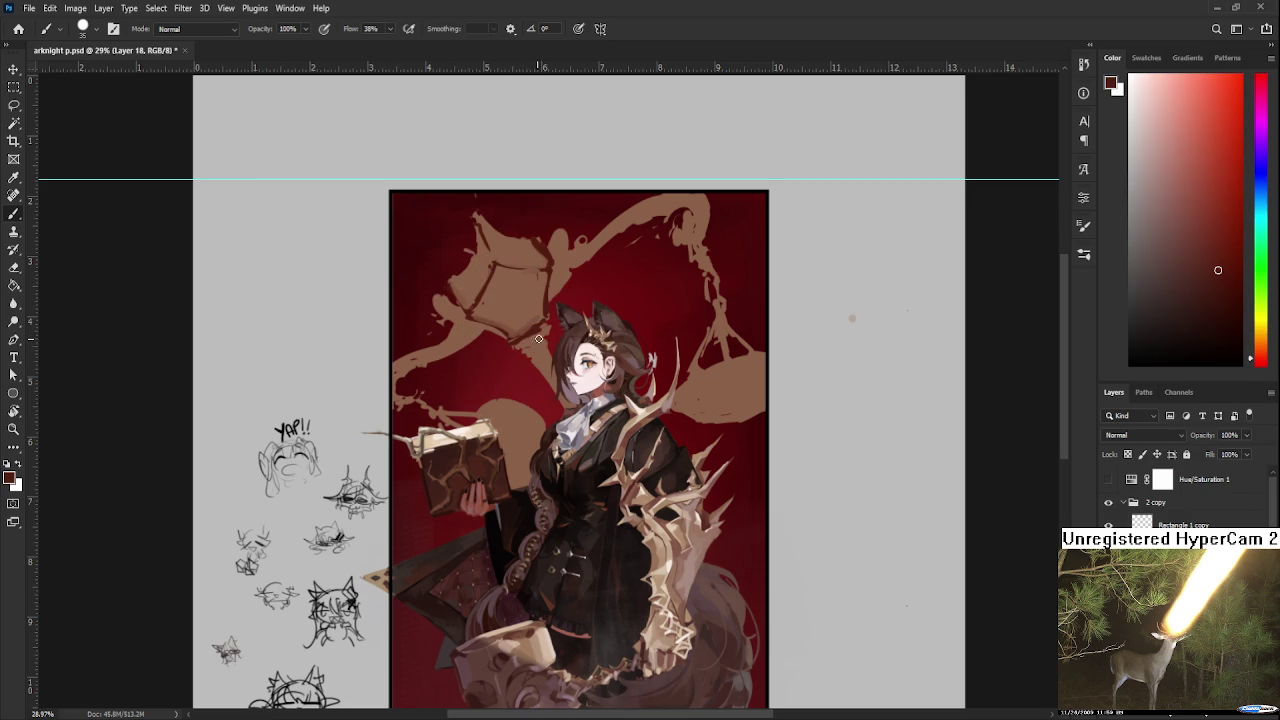
alt+click(540, 336)
alt+click(540, 336)
key(e)
key(b)
Settle on dark red and paint sharp edge strokes left of the girl's ear.
alt+click(520, 348)
alt+click(533, 342)
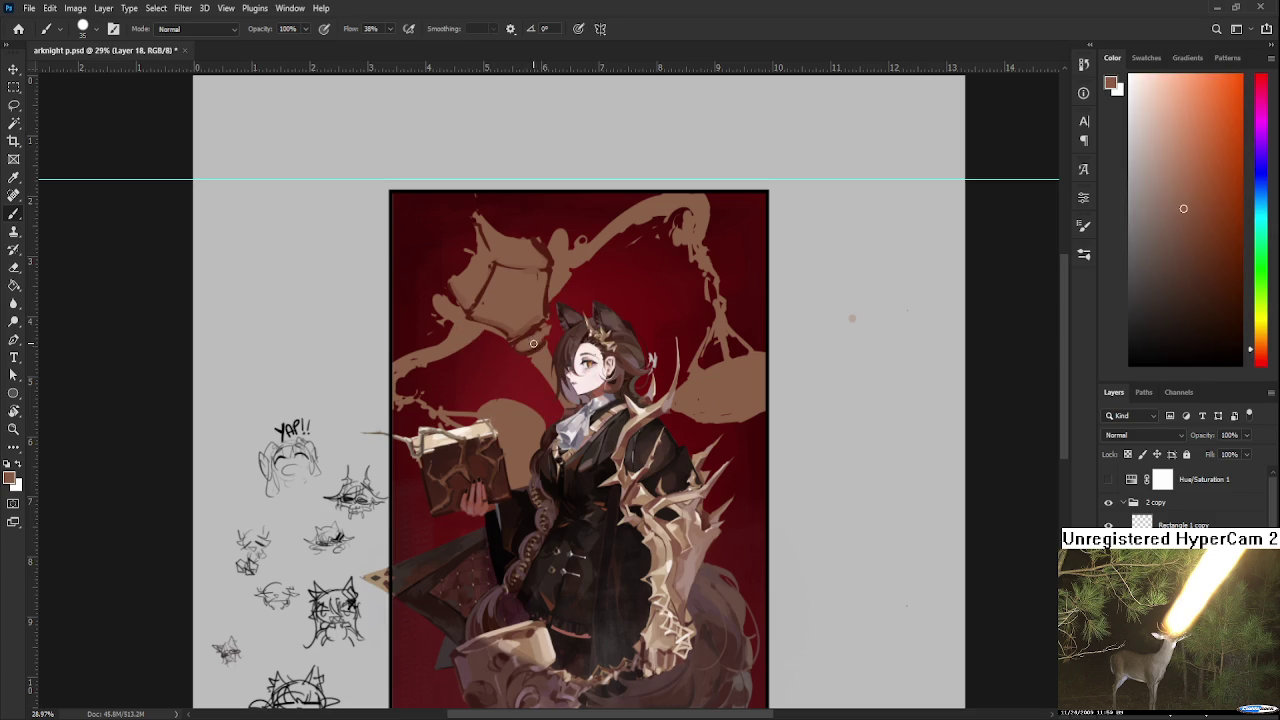
alt+click(533, 342)
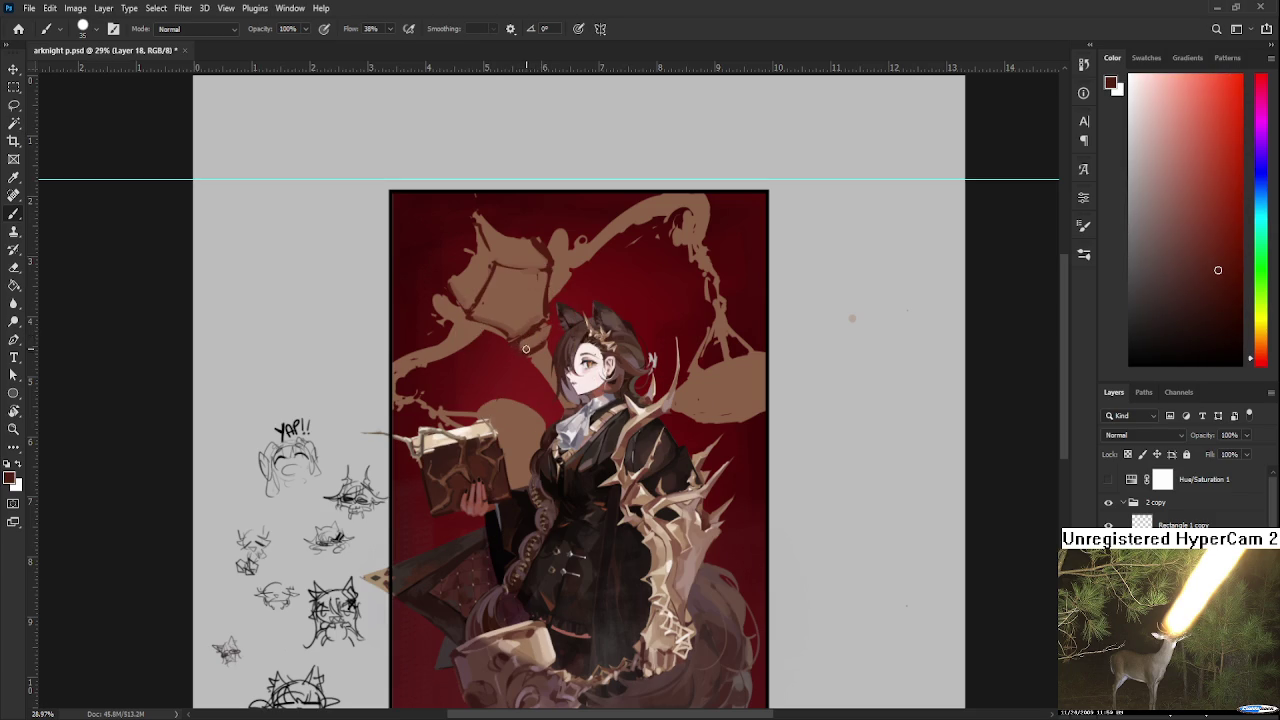
alt+click(528, 339)
alt+click(533, 342)
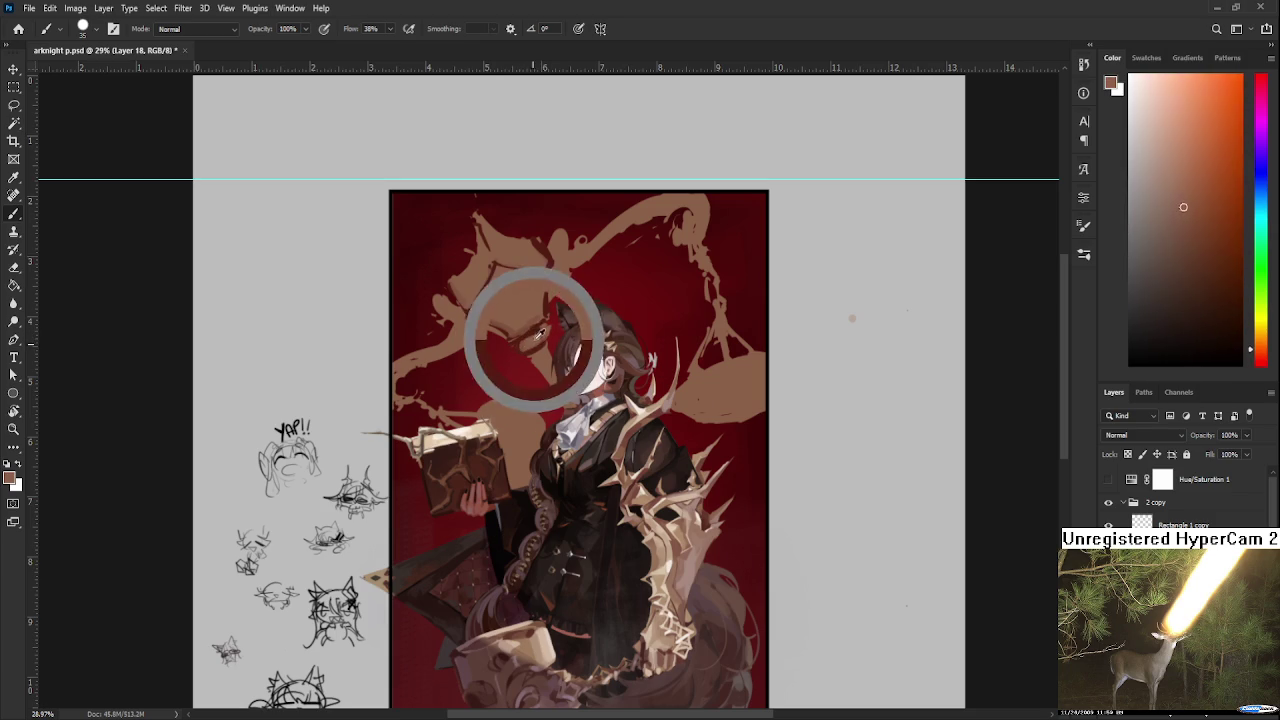
alt+click(547, 333)
alt+click(540, 333)
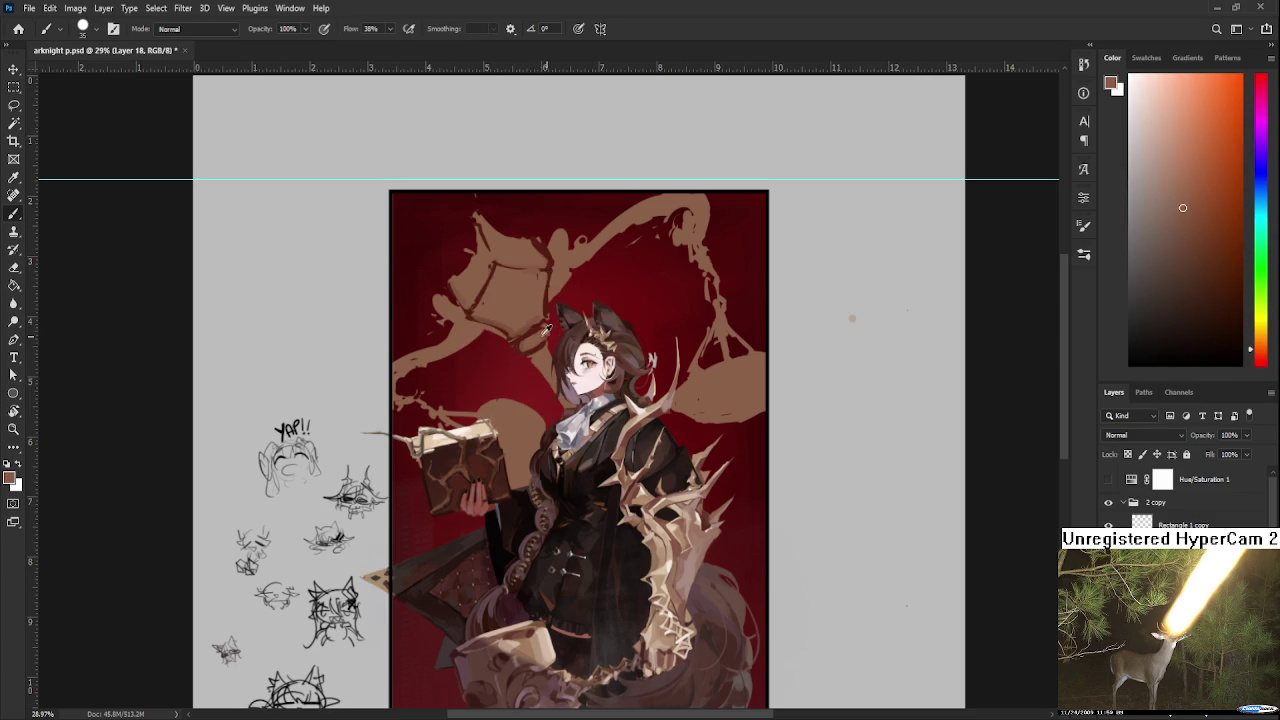
alt+click(543, 323)
mouse_move(543, 323)
mouse_down()
mouse_move(527, 346)
mouse_move(536, 341)
mouse_up()
alt+click(537, 342)
scroll(486, 332, up, 1)
Bring the upper scale into view and sample dark red and scale browns.
scroll(500, 328, up, 1)
drag(503, 326, 511, 384)
alt+click(522, 400)
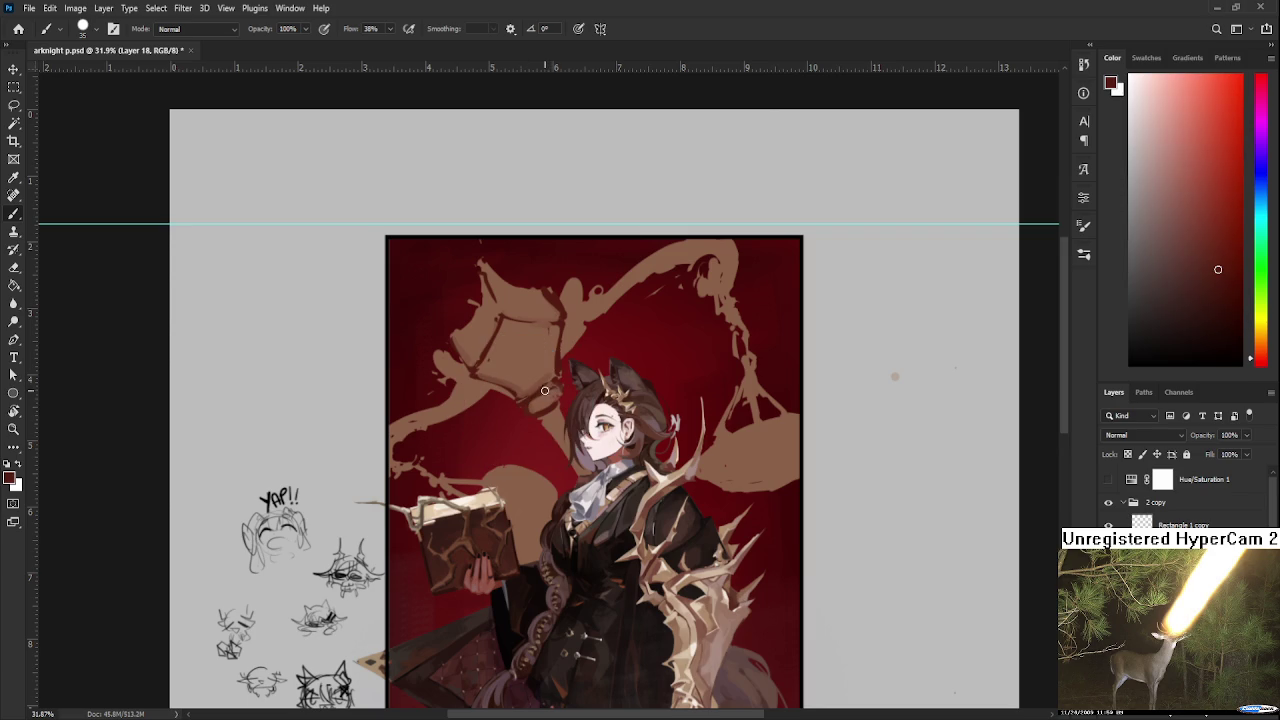
alt+click(528, 386)
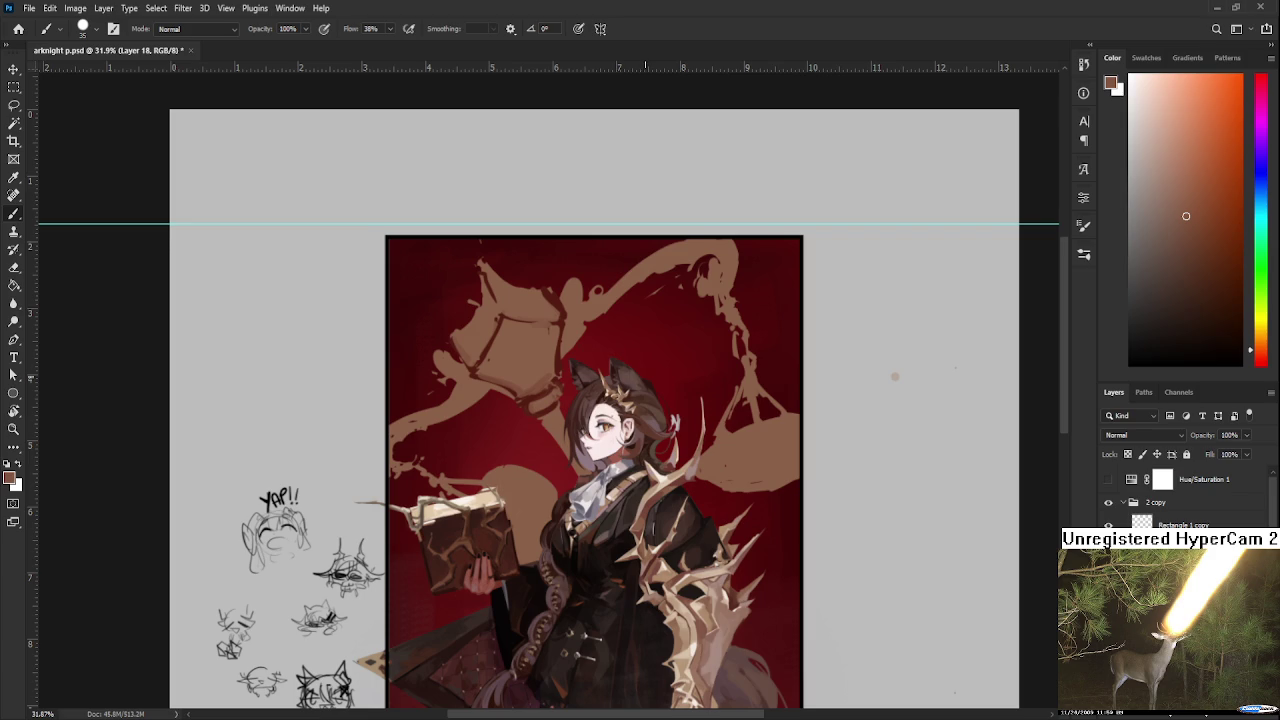
alt+click(488, 343)
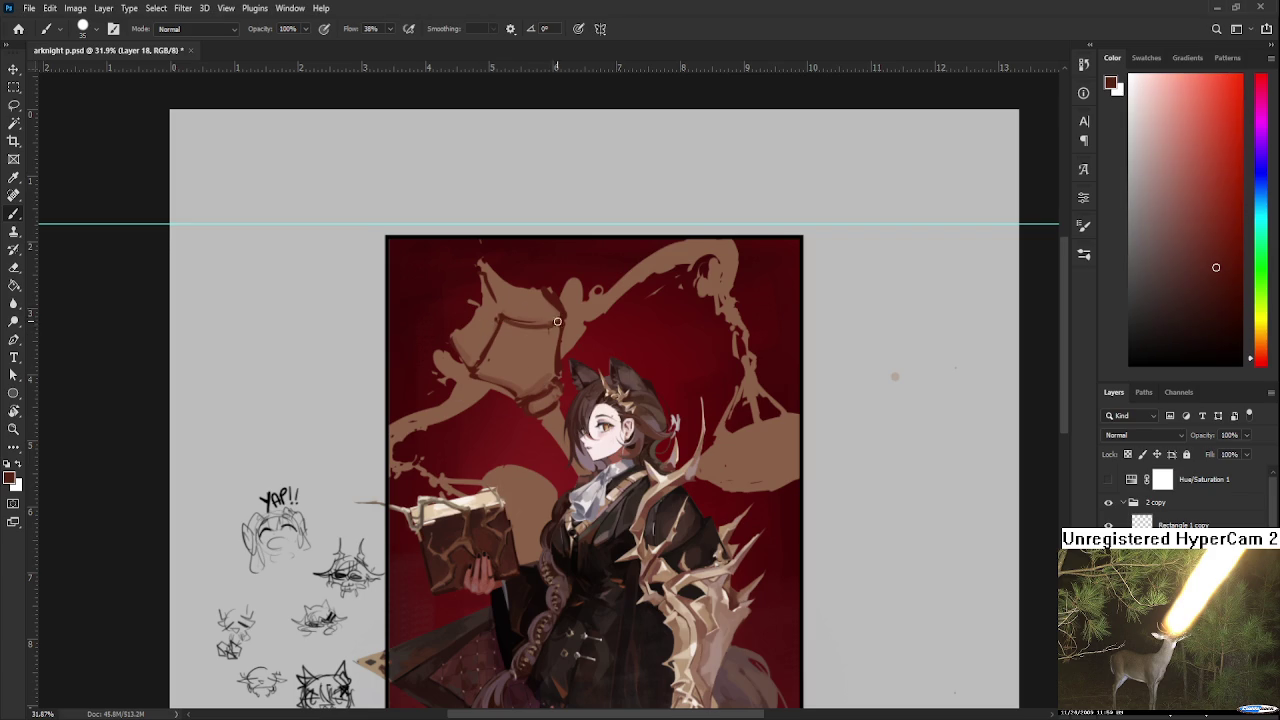
alt+click(519, 318)
alt+click(557, 313)
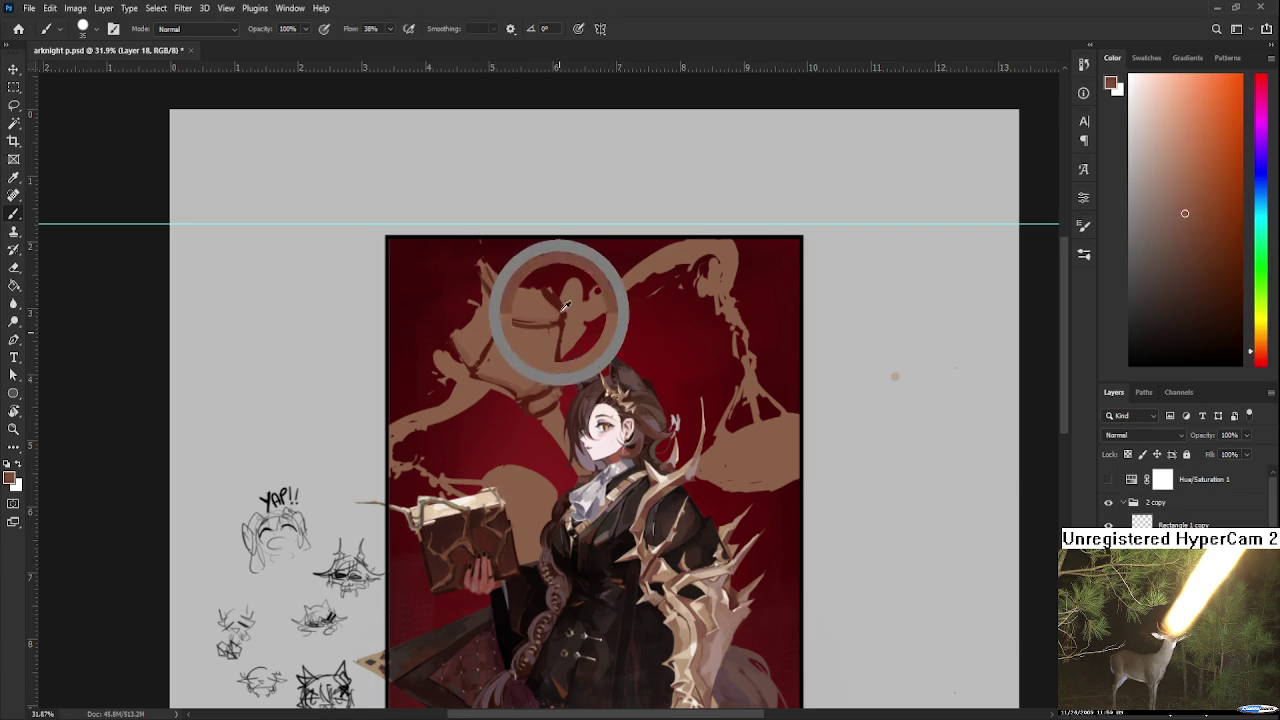
alt+click(535, 405)
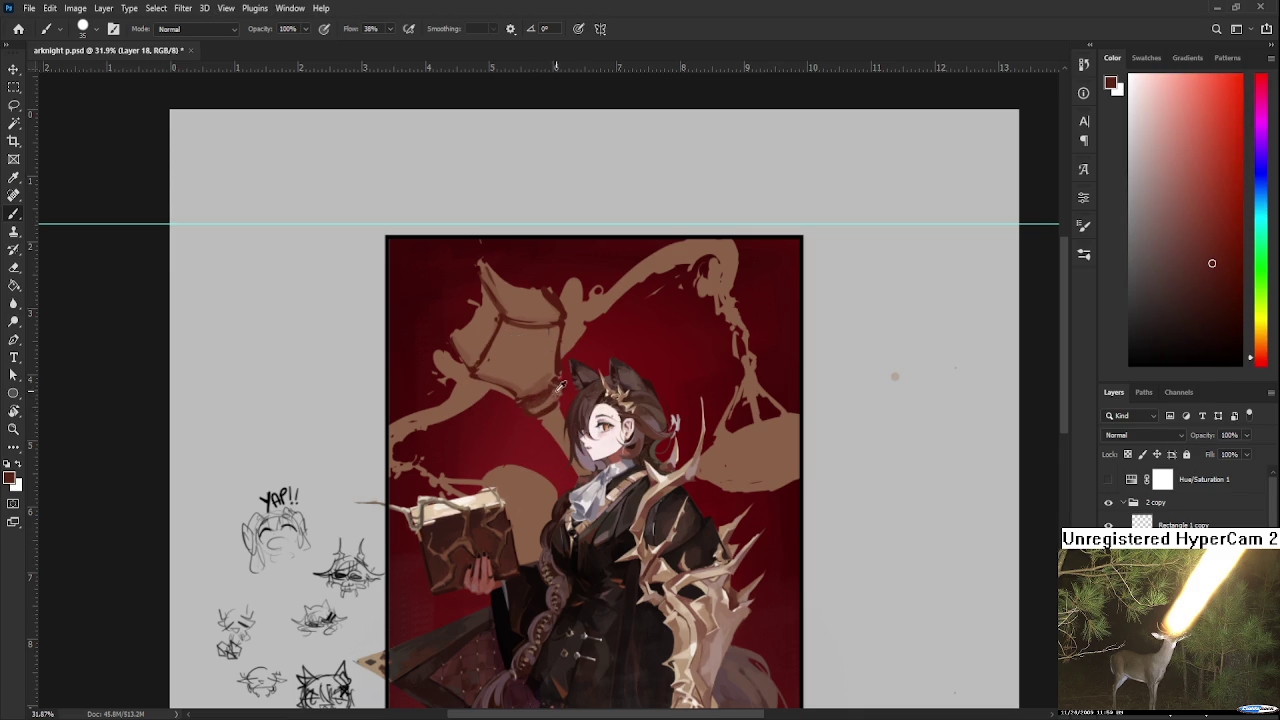
Sample brown-red shades around the pan, toggling eraser and brush.
alt+click(541, 397)
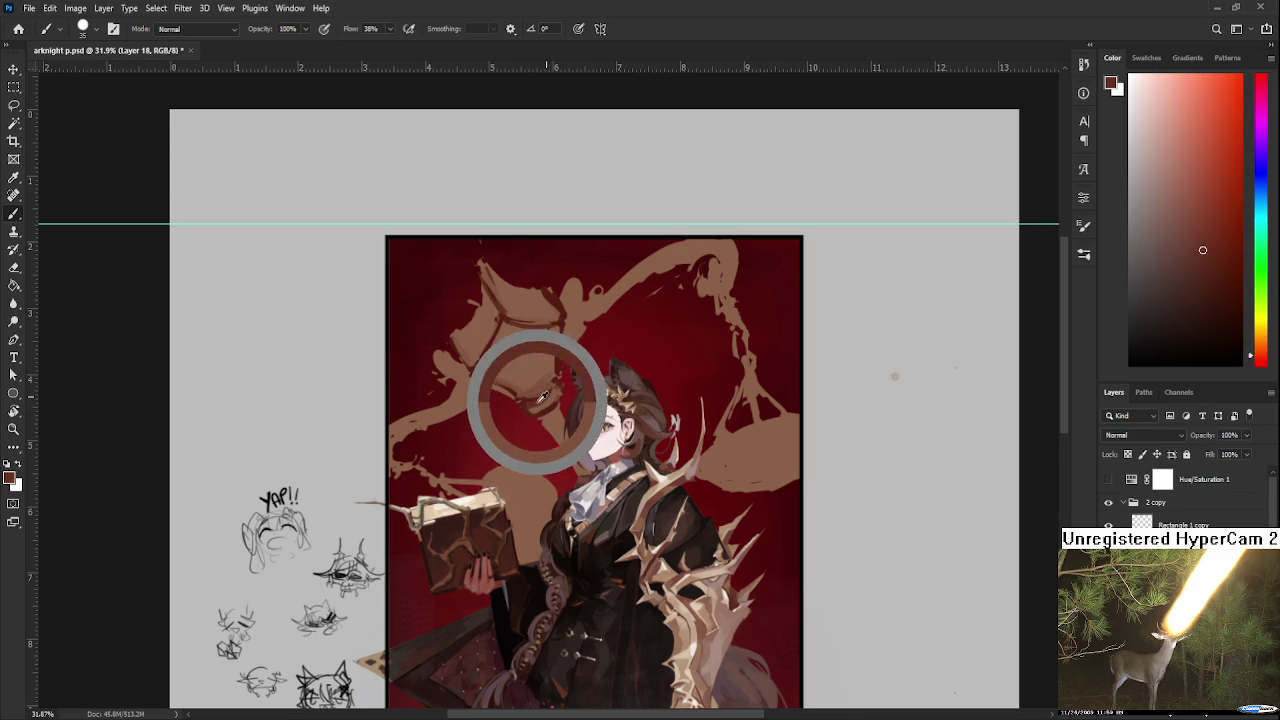
alt+click(542, 398)
alt+click(543, 399)
alt+click(541, 401)
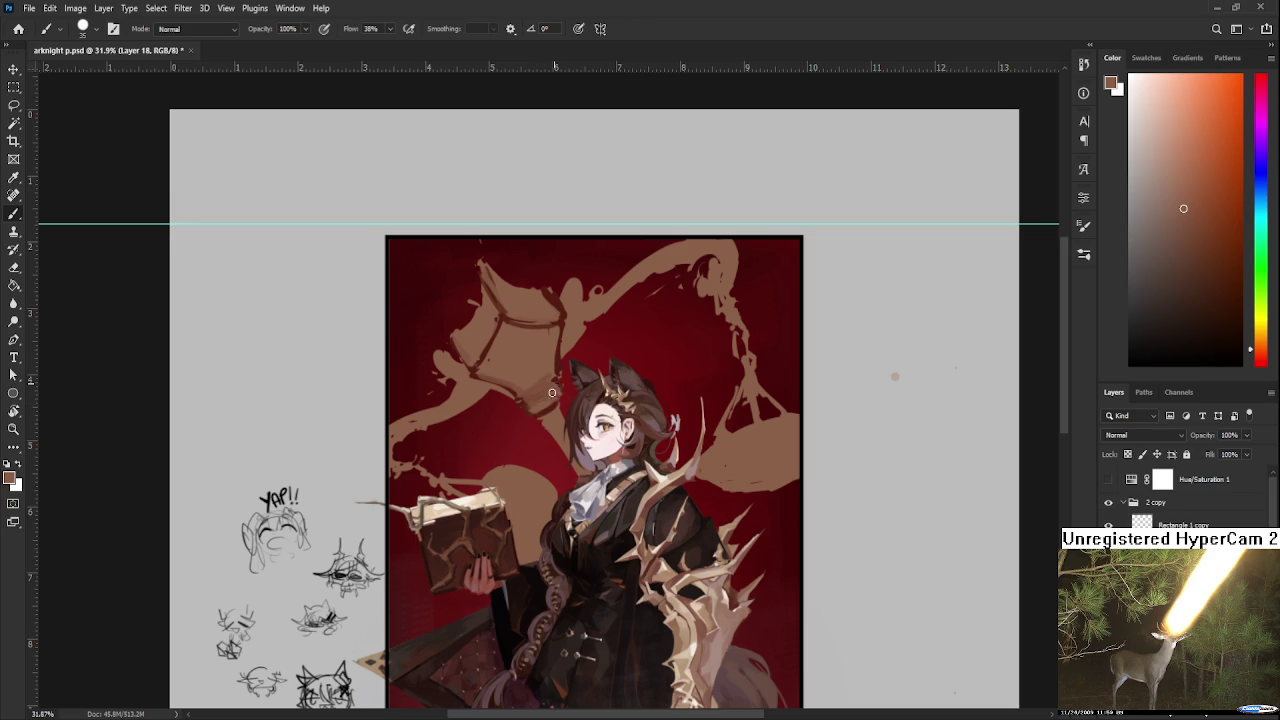
alt+click(553, 388)
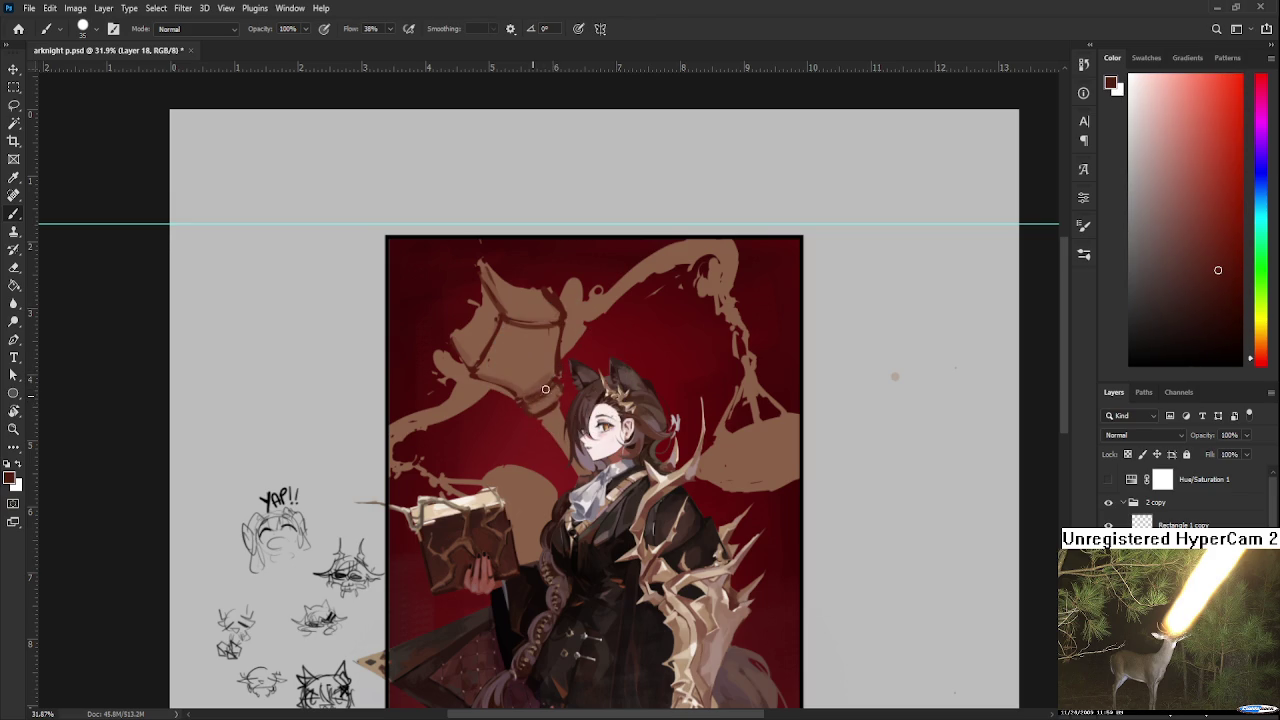
alt+click(536, 406)
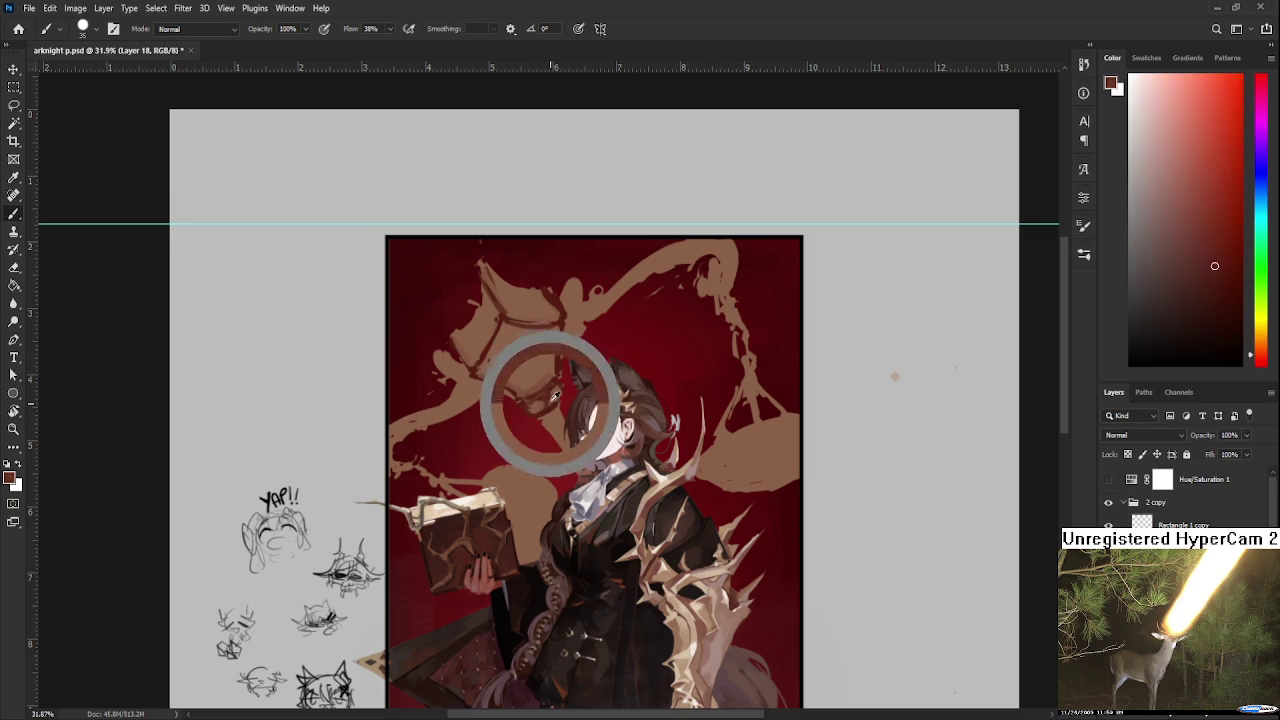
alt+click(550, 401)
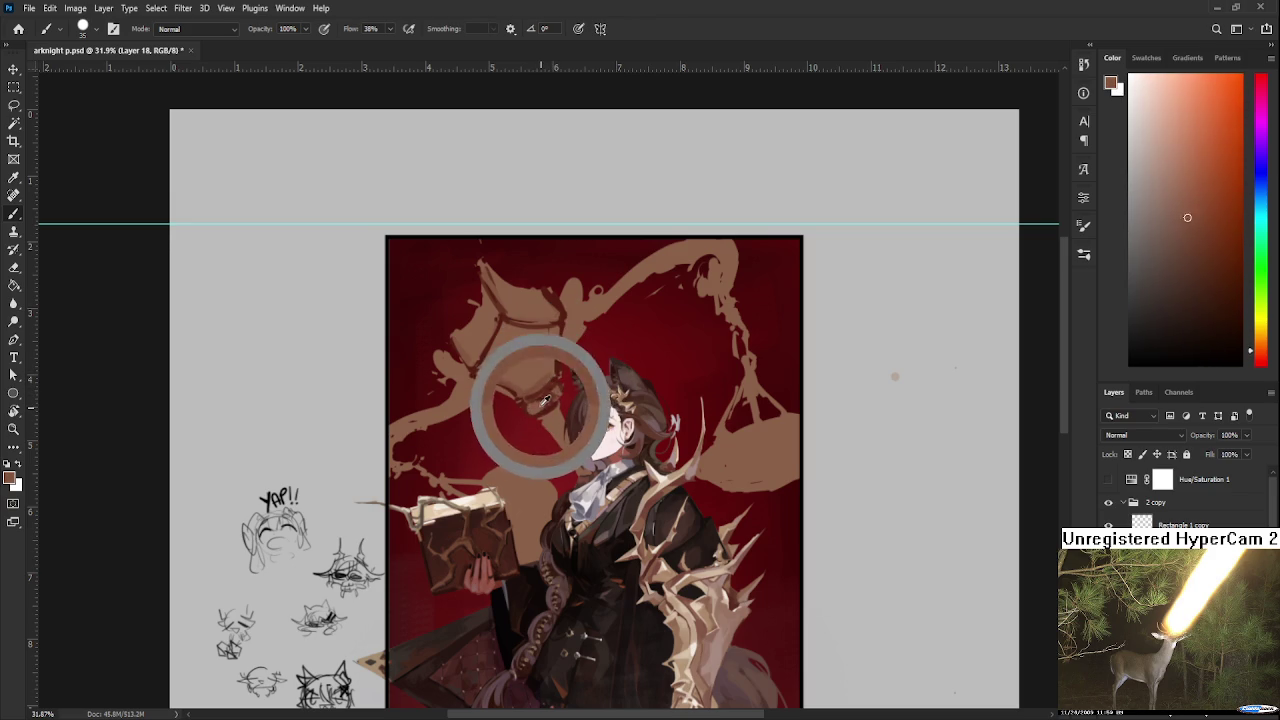
key(e)
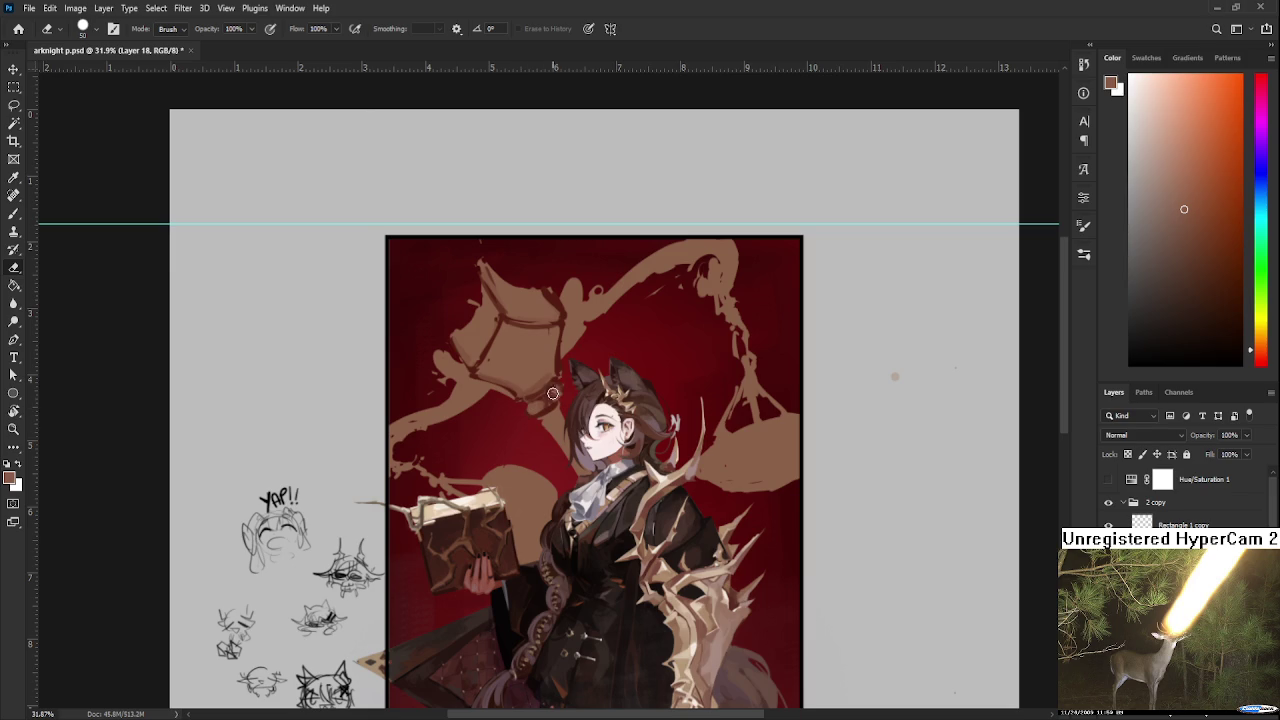
key(b)
Tilt the canvas slightly clockwise while sampling dark red and tan.
alt+click(559, 383)
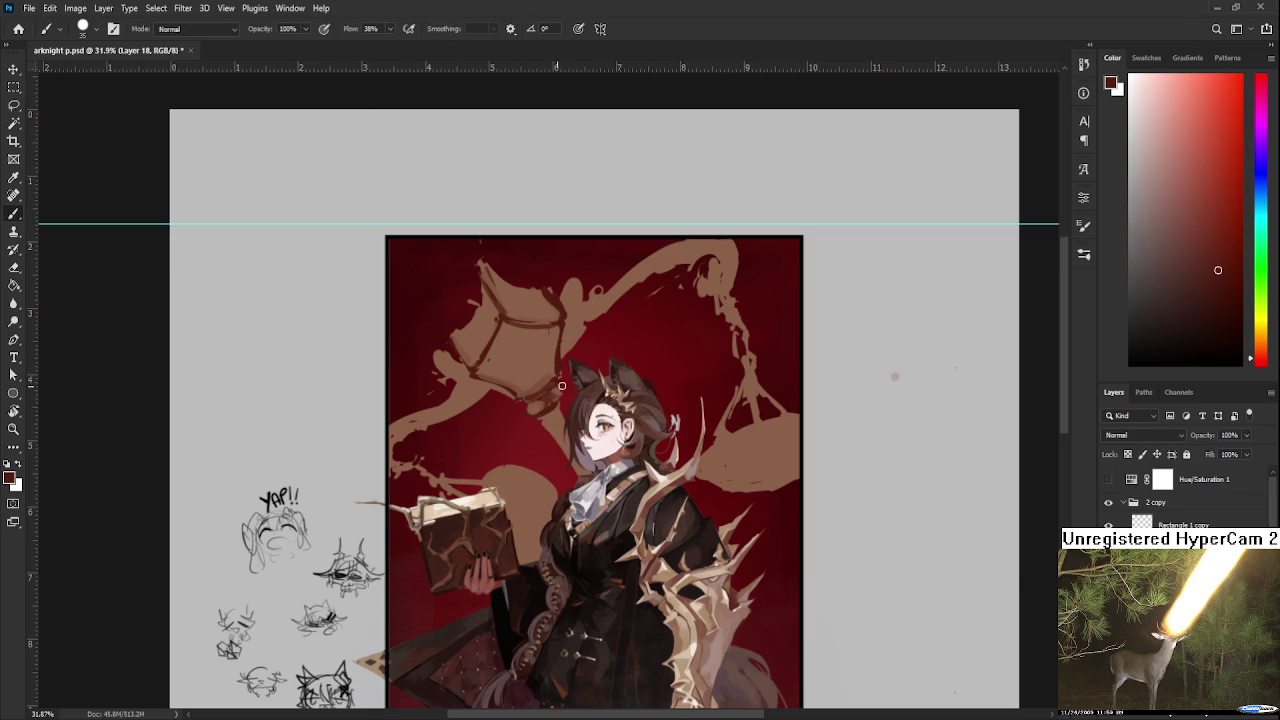
alt+click(561, 390)
alt+click(563, 391)
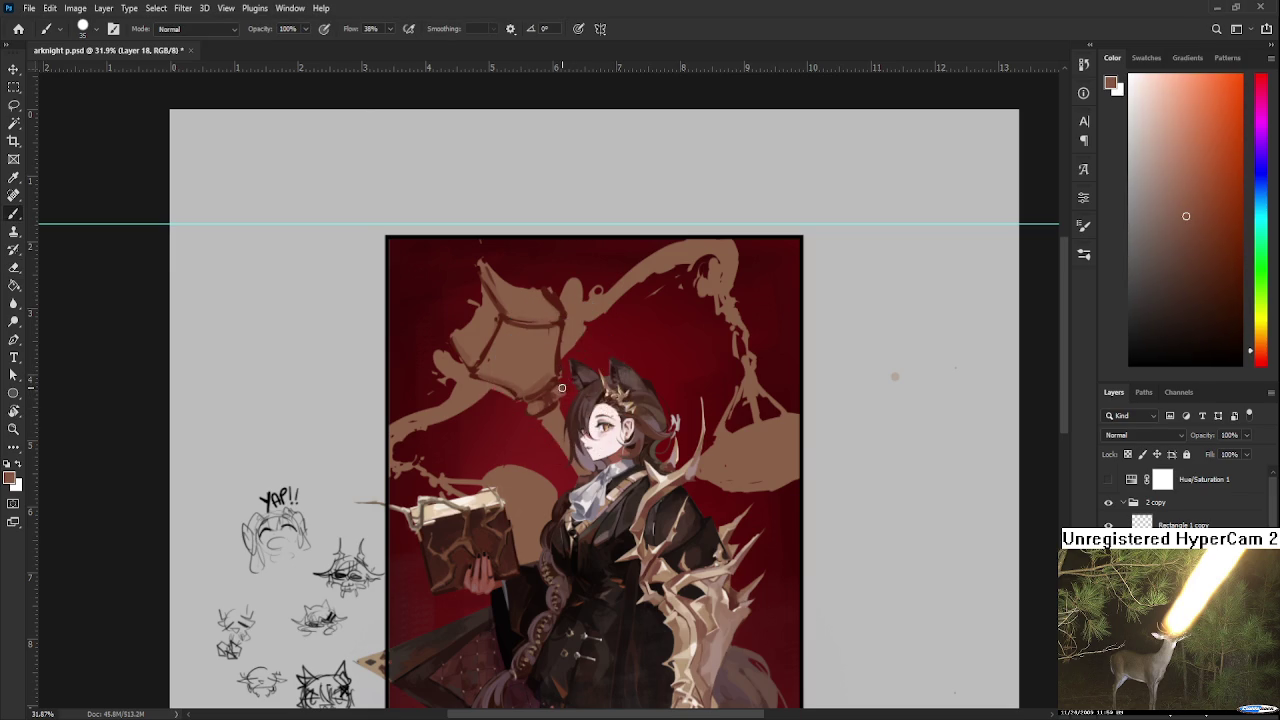
key(e)
drag(564, 392, 566, 390)
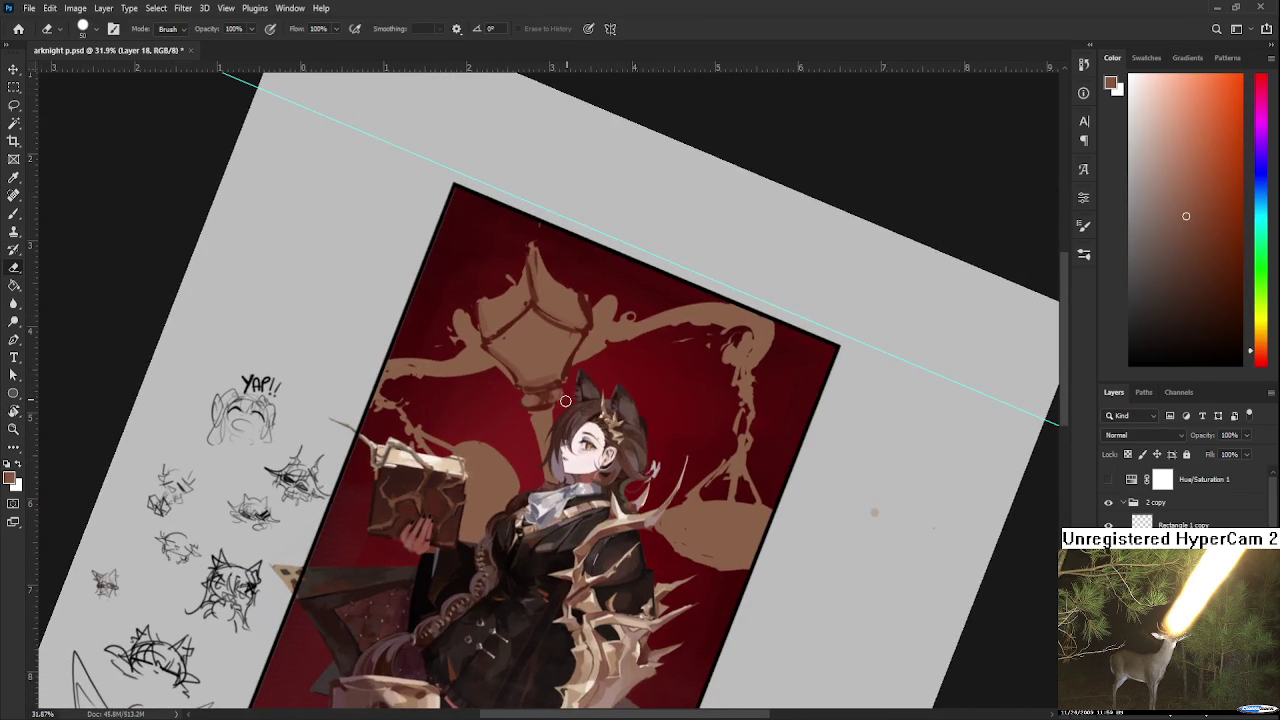
key(b)
Alternate sampling reds and light browns near the face, switching eraser and brush.
alt+click(558, 388)
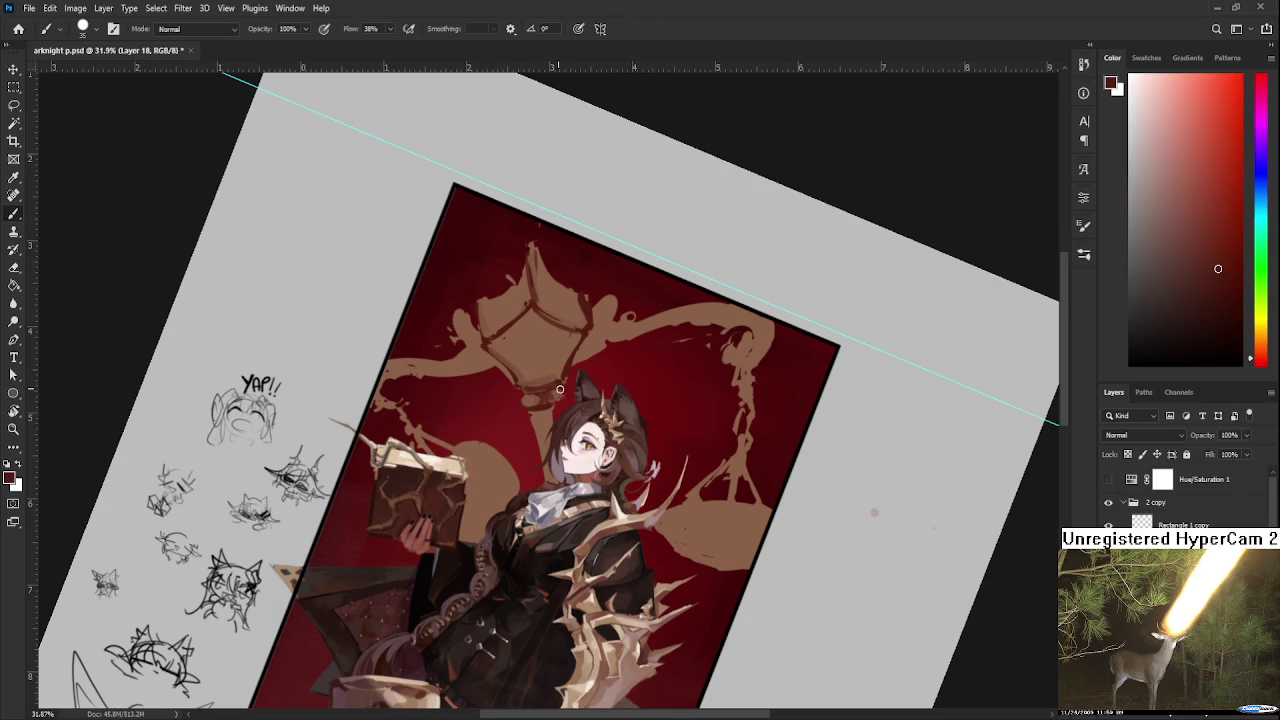
alt+click(558, 403)
alt+click(528, 401)
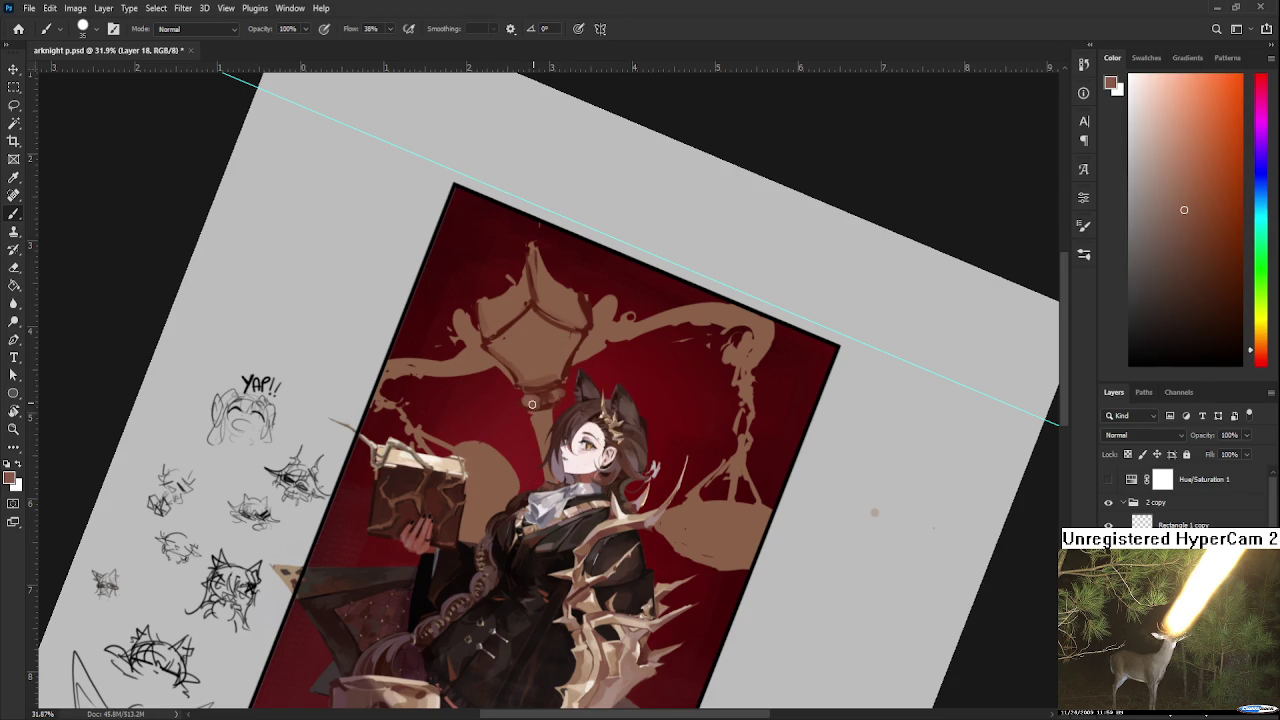
key(e)
key(b)
alt+click(541, 404)
key(e)
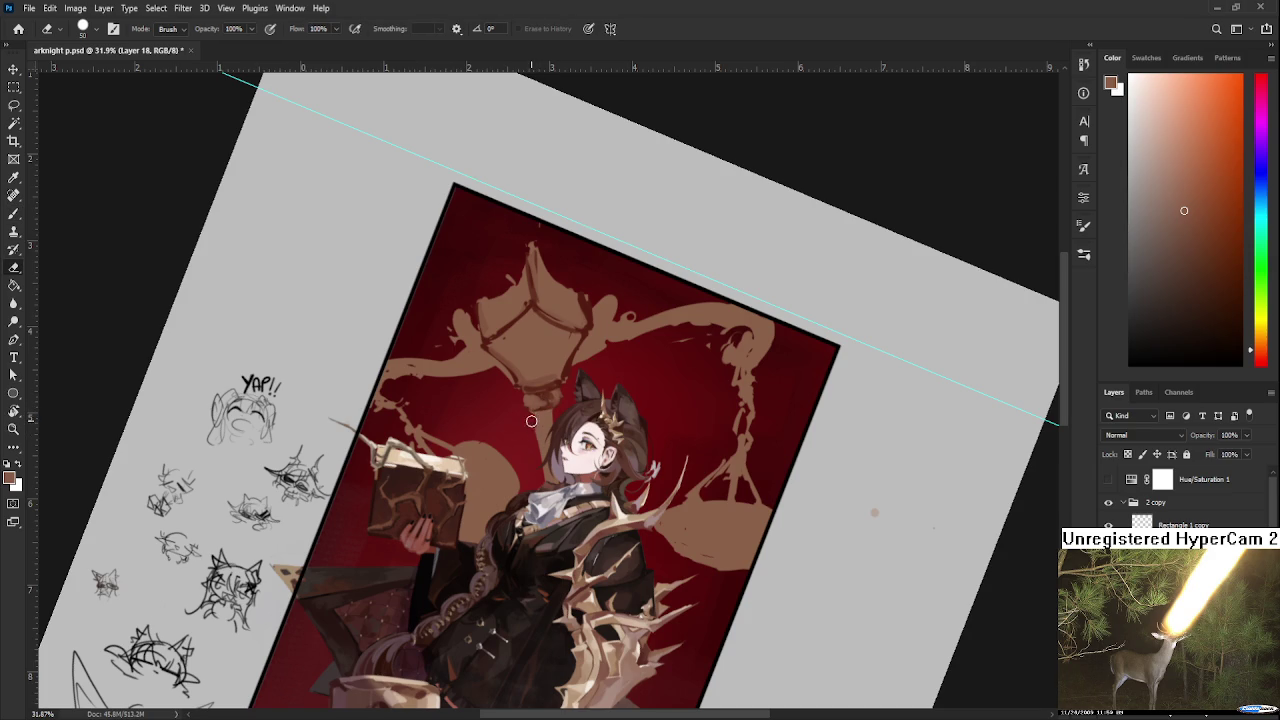
key(b)
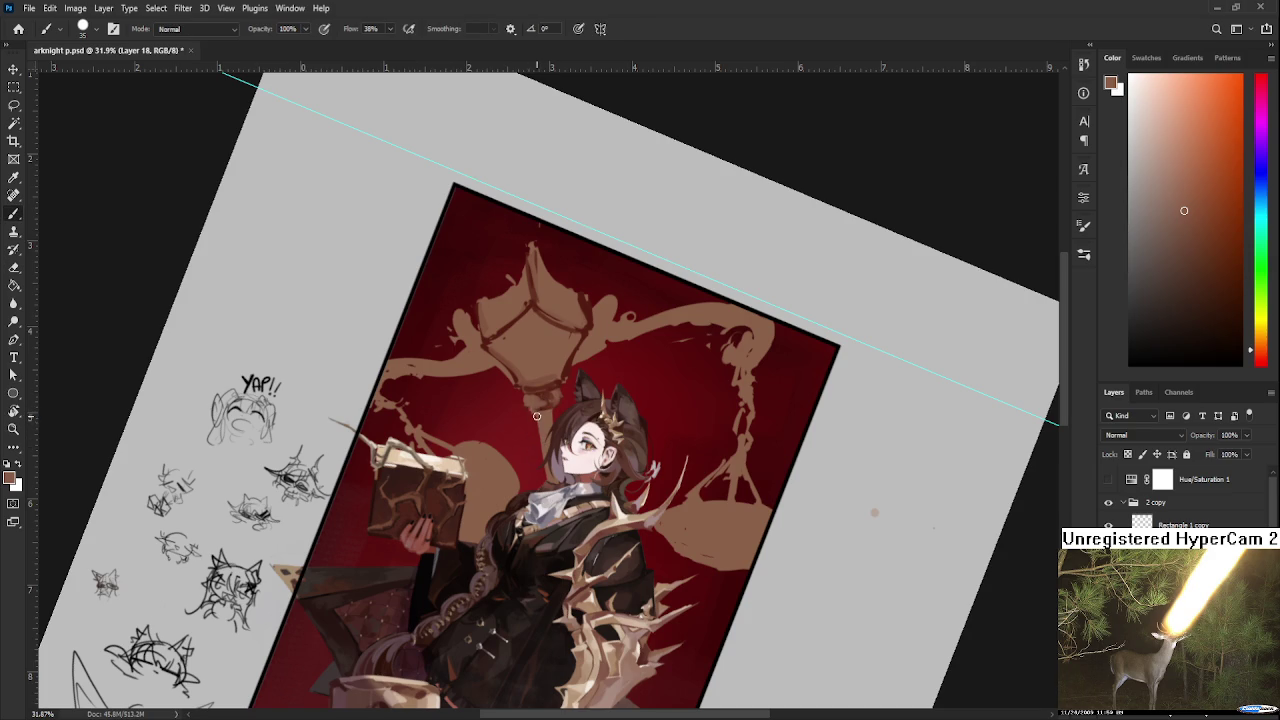
alt+click(546, 392)
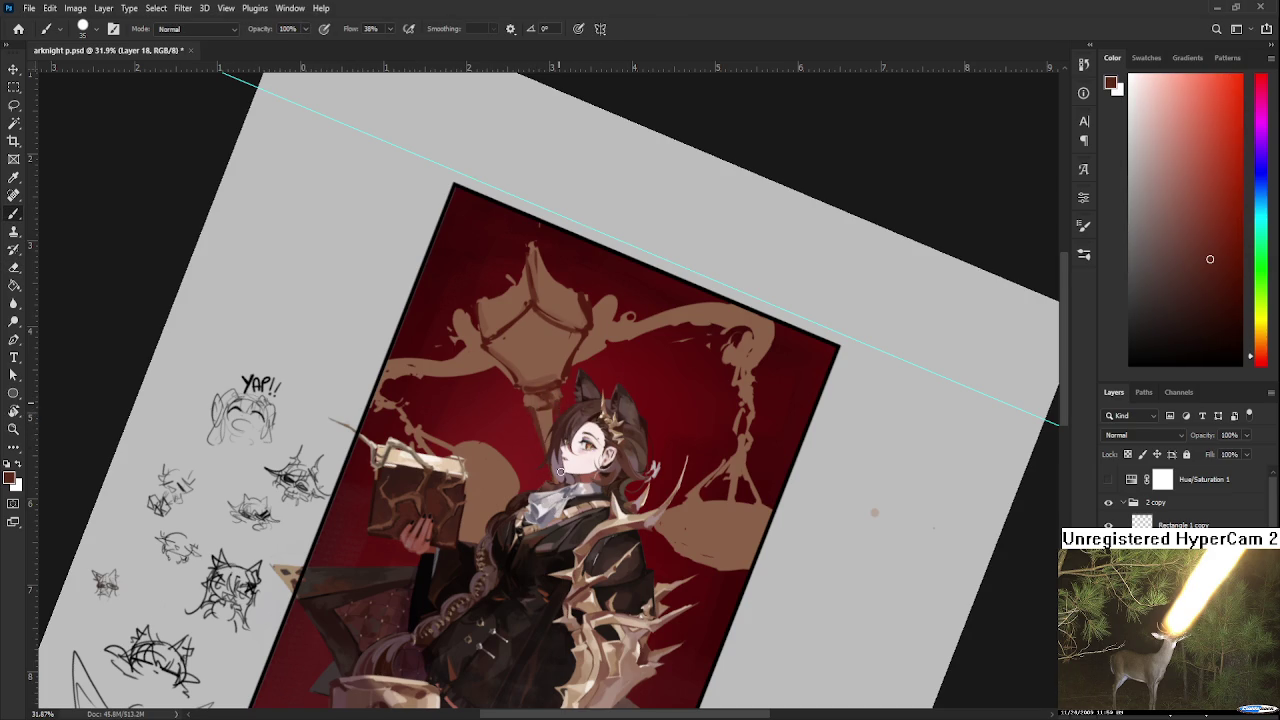
alt+click(545, 415)
alt+click(552, 393)
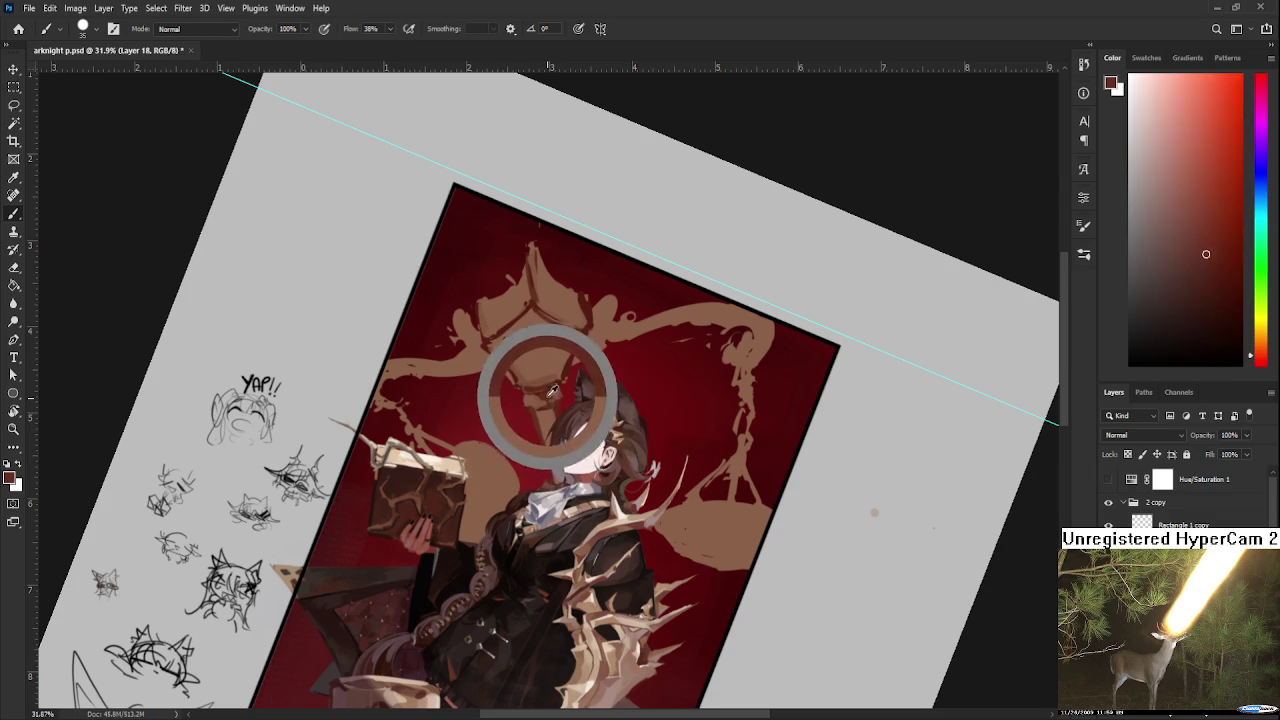
Paint a short brown stroke below the scale pan and turn the view nearly upright.
alt+click(549, 420)
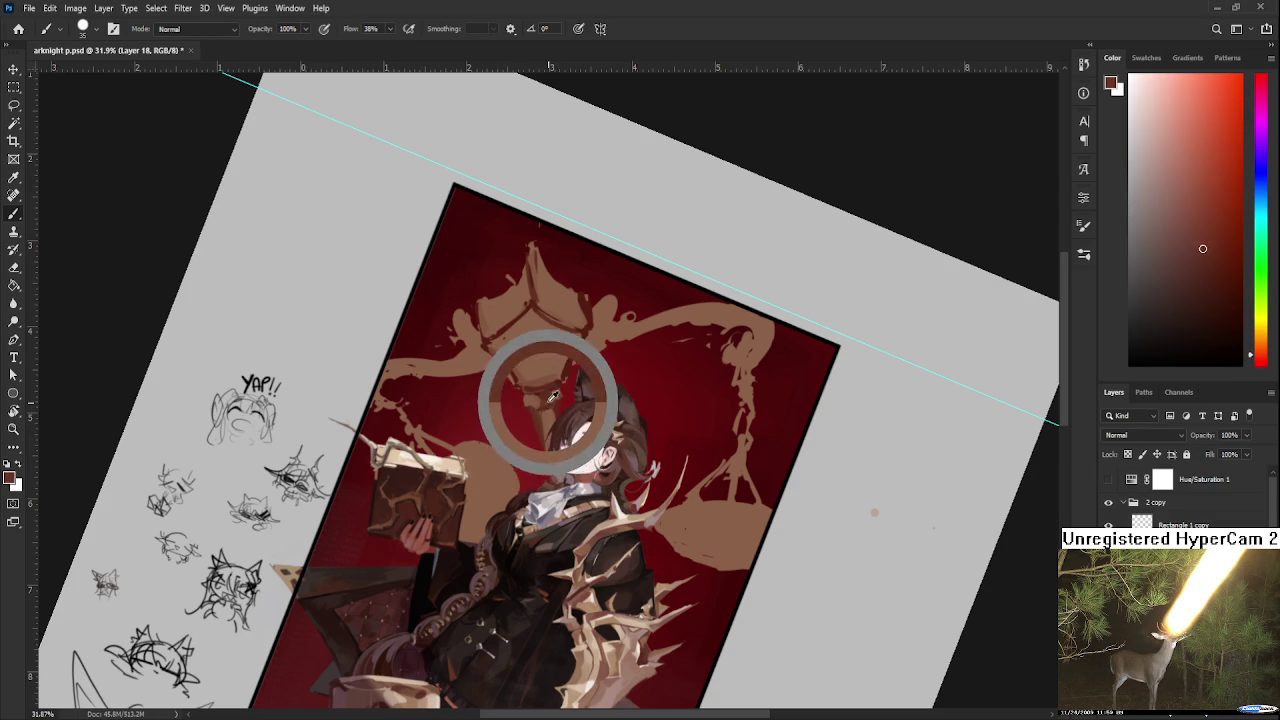
alt+click(549, 437)
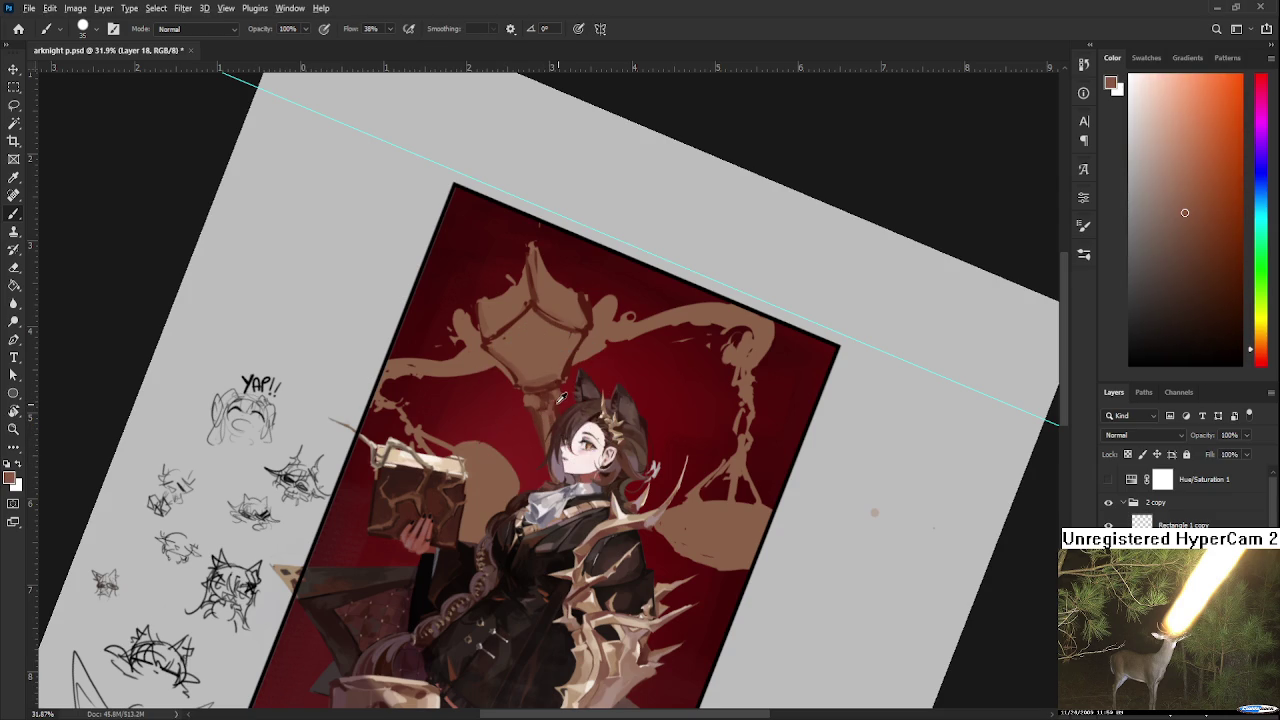
key(e)
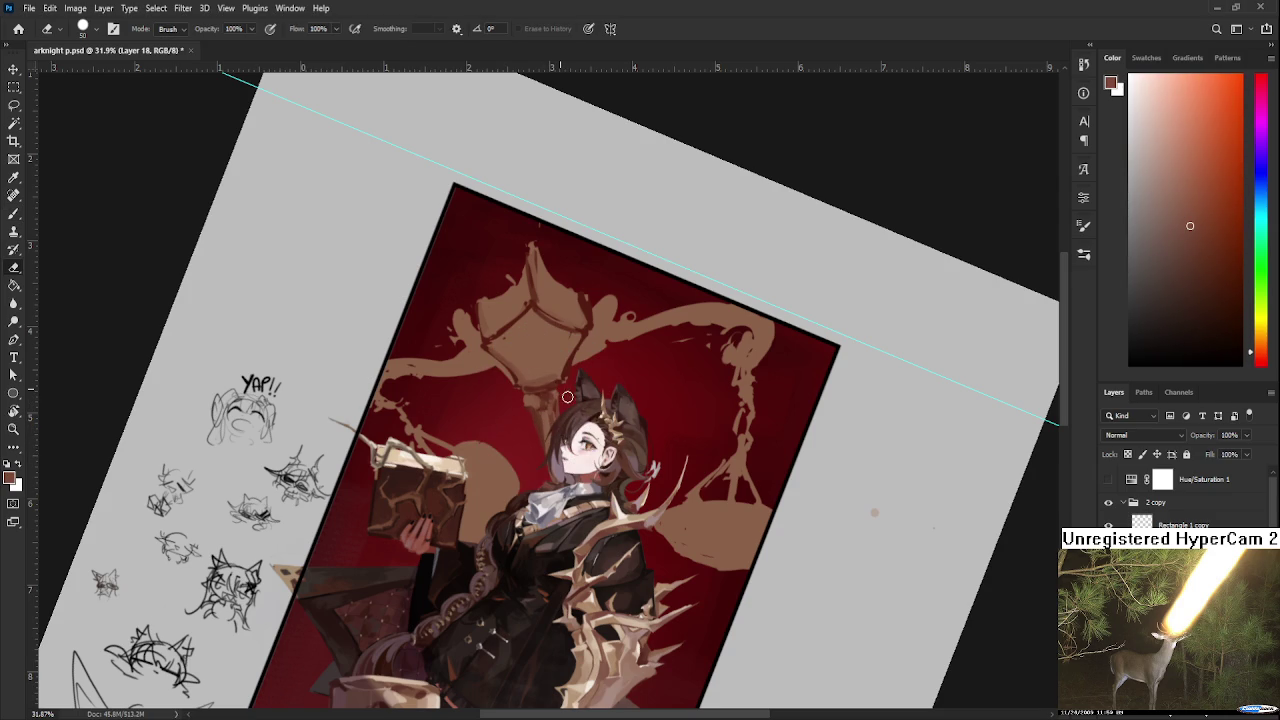
key(b)
alt+click(554, 394)
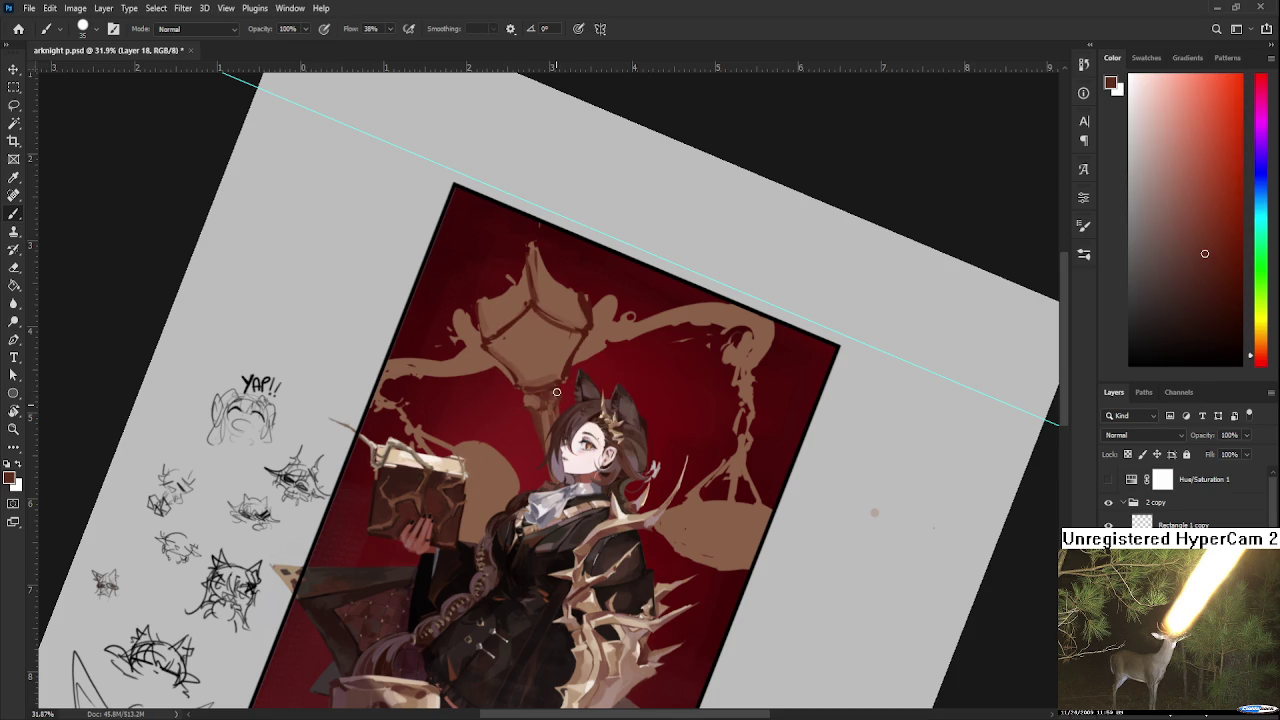
drag(524, 392, 535, 400)
alt+click(535, 400)
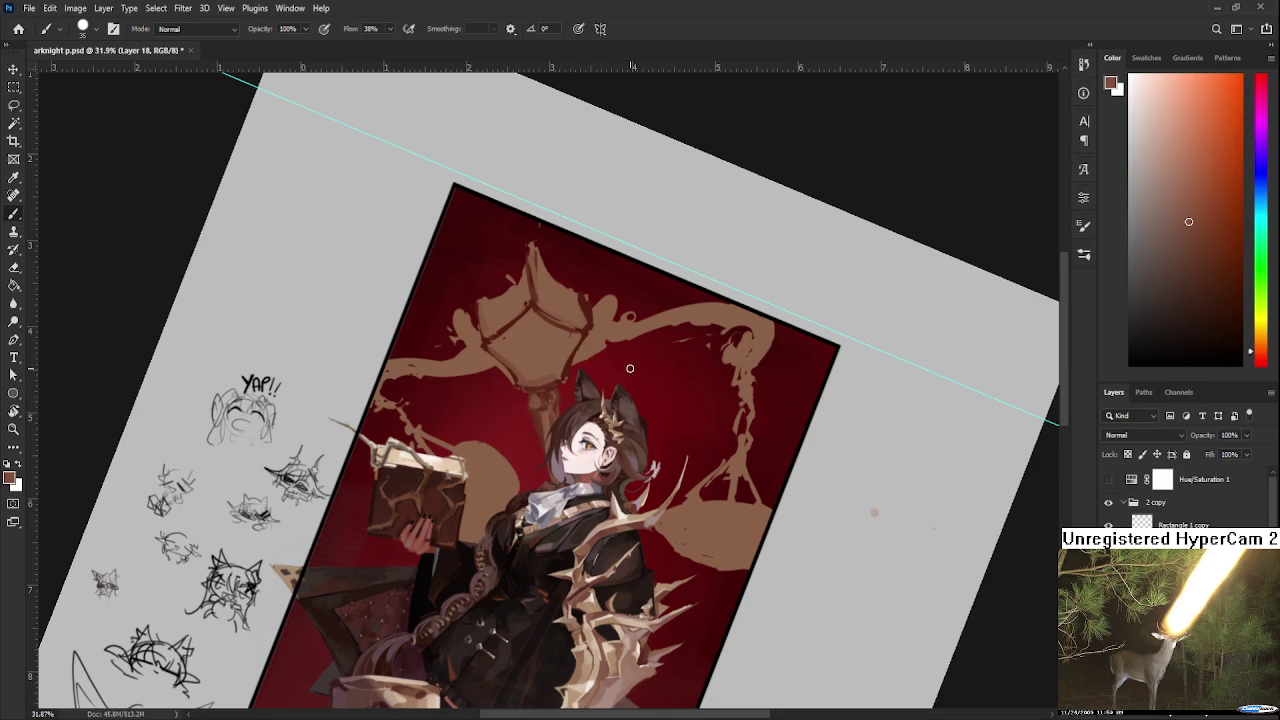
scroll(627, 370, down, 3)
key(r)
drag(630, 368, 540, 415)
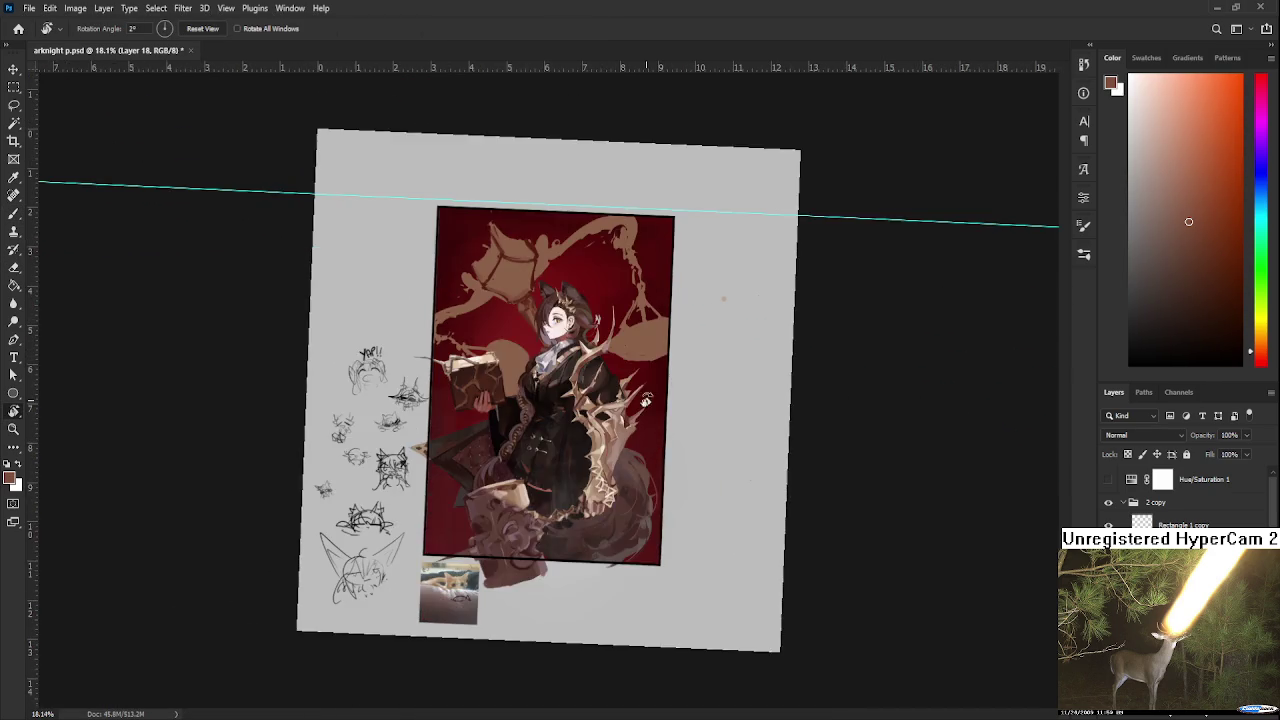
Erase the stray brown strokes beside the hair and set a shallower view tilt.
scroll(540, 415, up, 4)
key(e)
mouse_move(530, 370)
mouse_down()
mouse_move(510, 400)
mouse_move(549, 391)
mouse_move(550, 440)
mouse_move(552, 352)
mouse_move(980, 403)
mouse_move(966, 271)
mouse_up()
key(b)
key(r)
key(r)
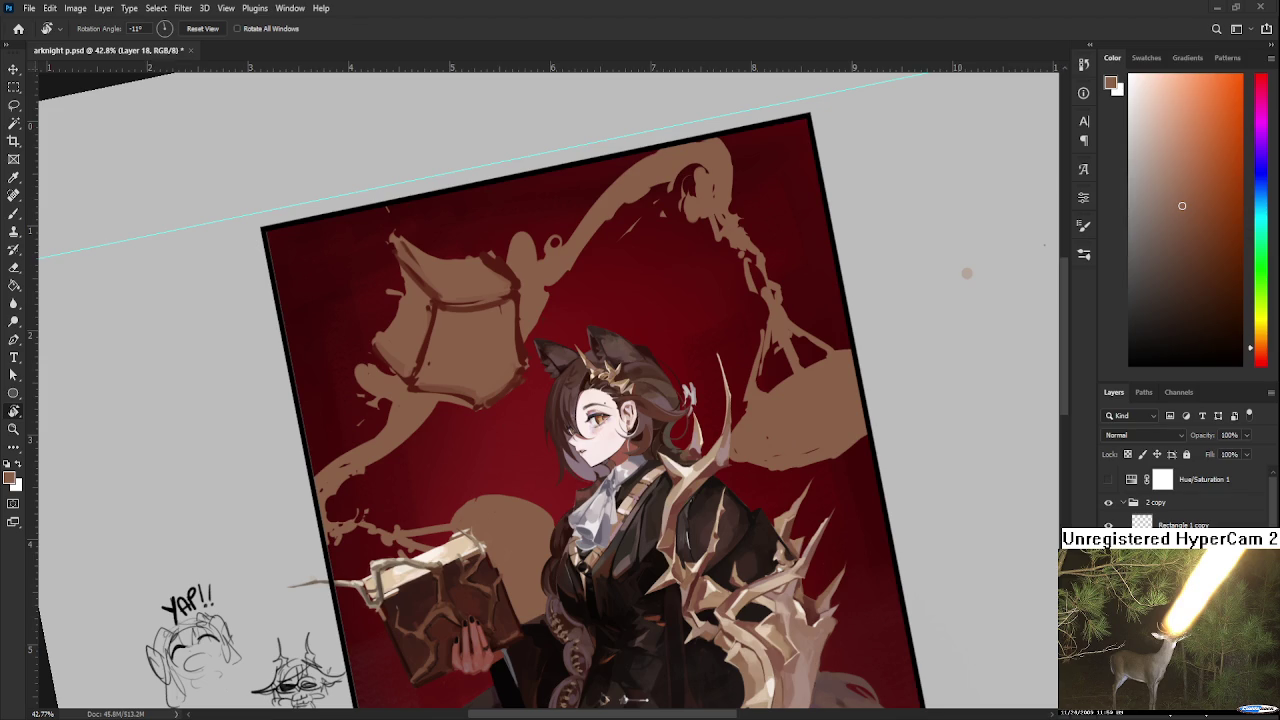
drag(543, 469, 532, 310)
Sample the scale-pan brown and paint a thin drip below the left pan.
alt+click(516, 344)
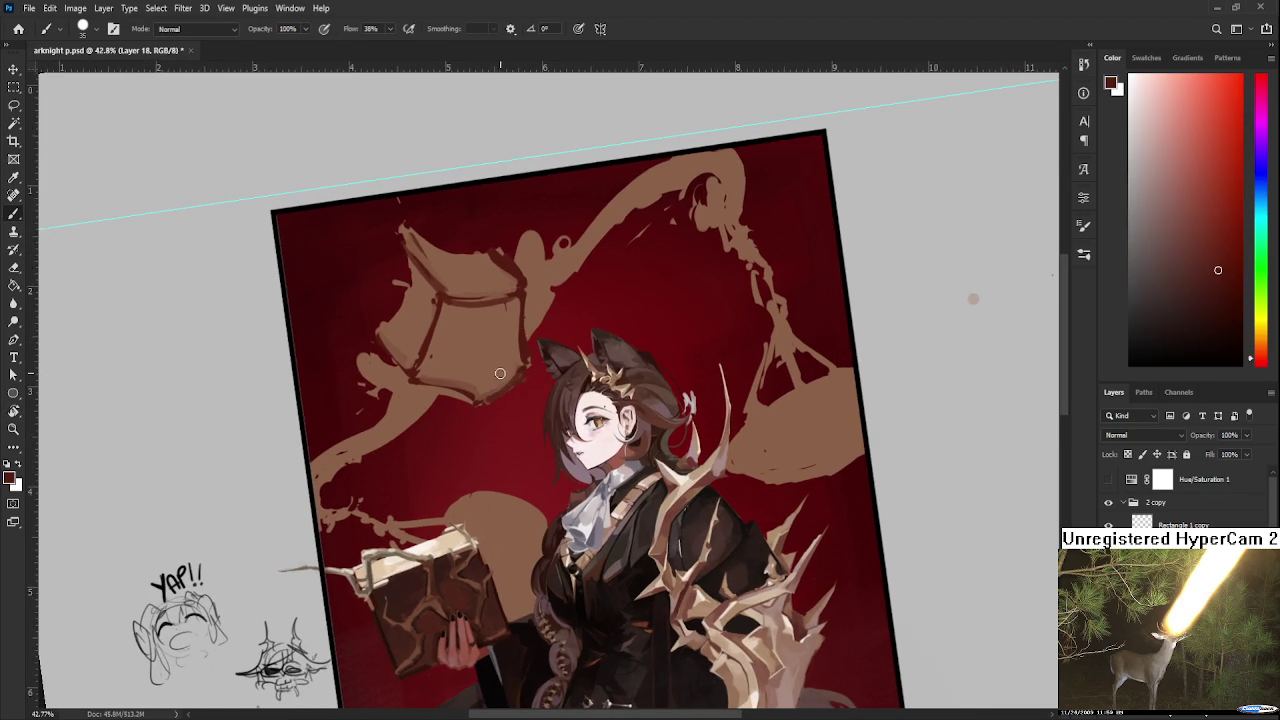
alt+click(515, 376)
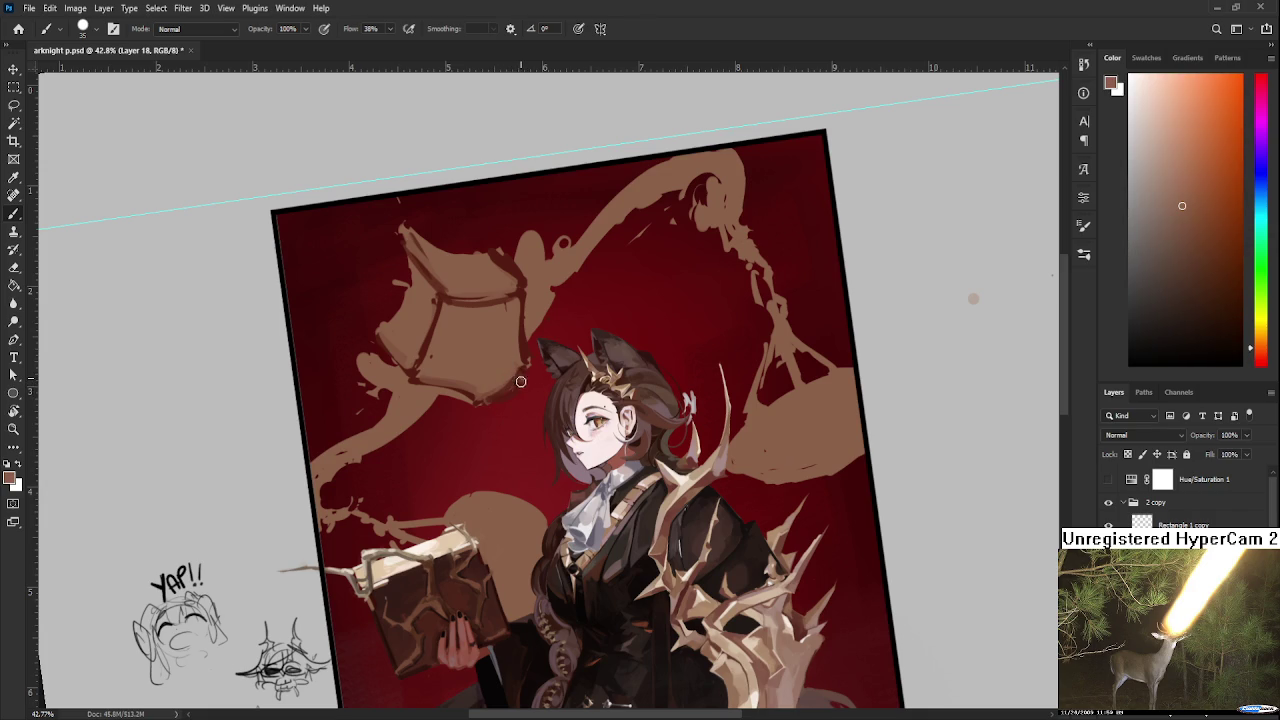
alt+click(512, 382)
alt+click(515, 384)
alt+click(522, 382)
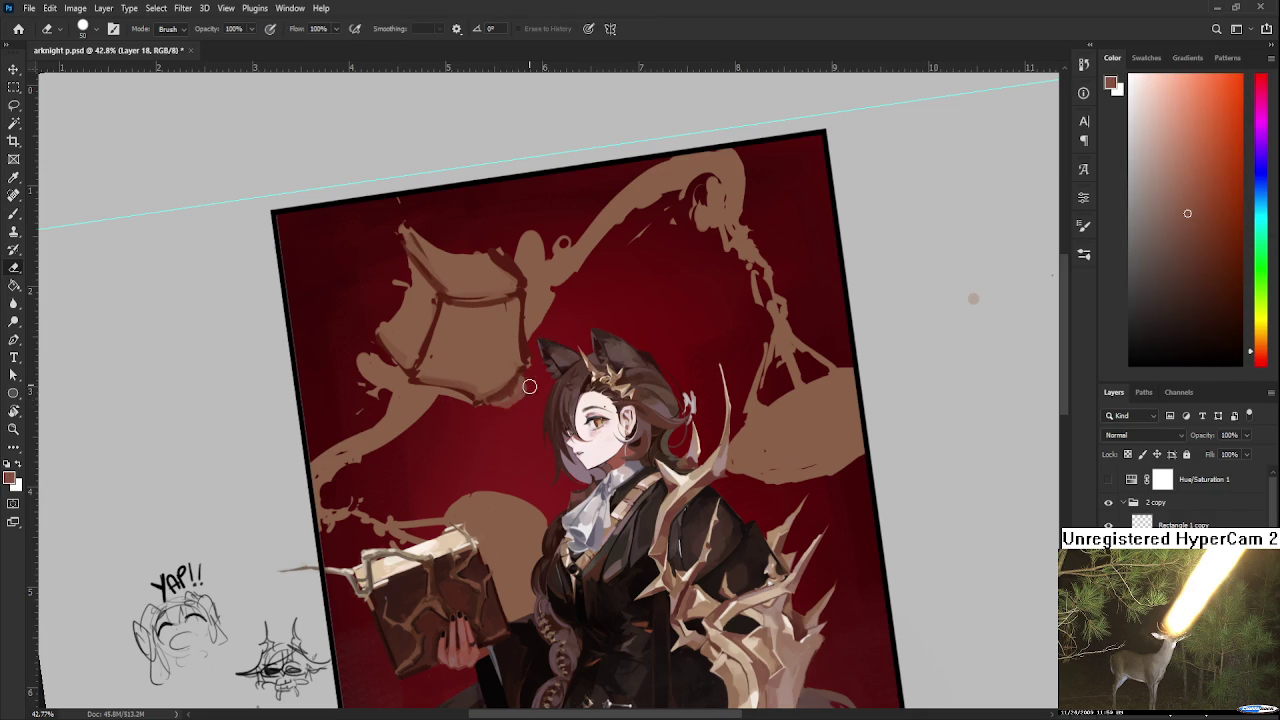
alt+click(510, 401)
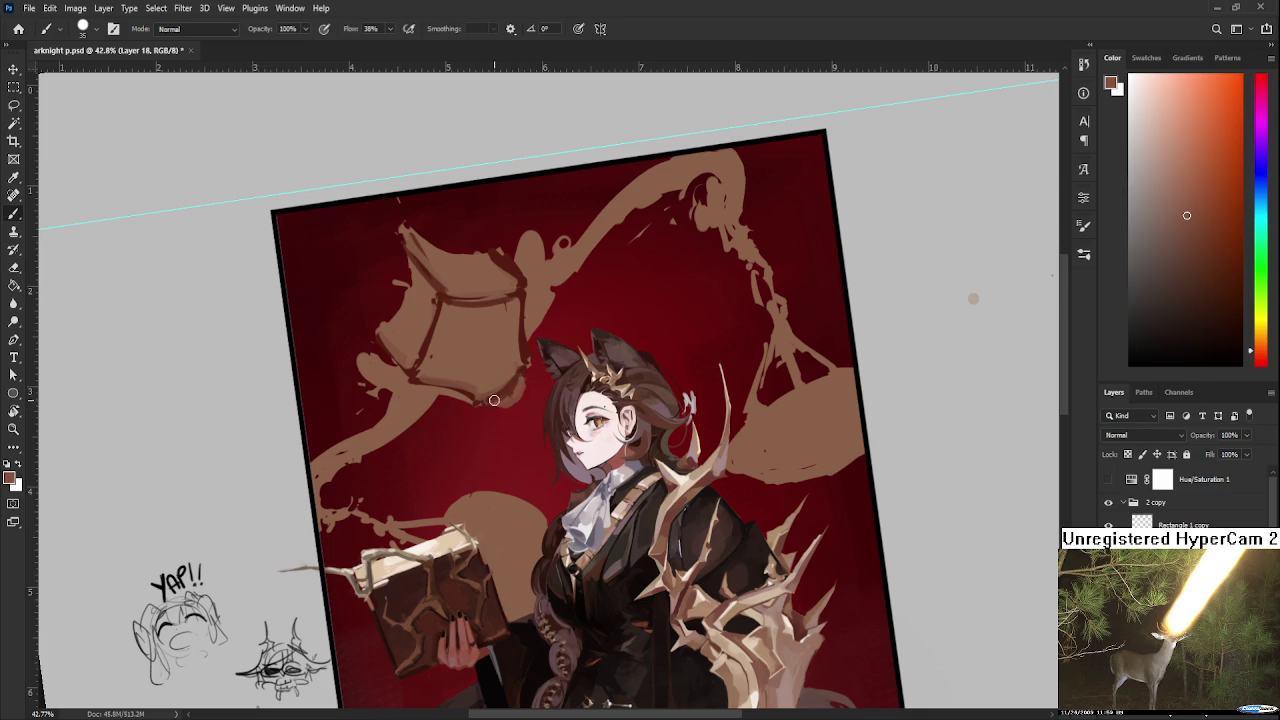
drag(536, 428, 521, 399)
Rotate the canvas view nearly level, alternating brush and eraser.
key(r)
mouse_move(602, 380)
mouse_down()
mouse_move(526, 373)
mouse_move(540, 372)
mouse_up()
key(b)
key(r)
key(e)
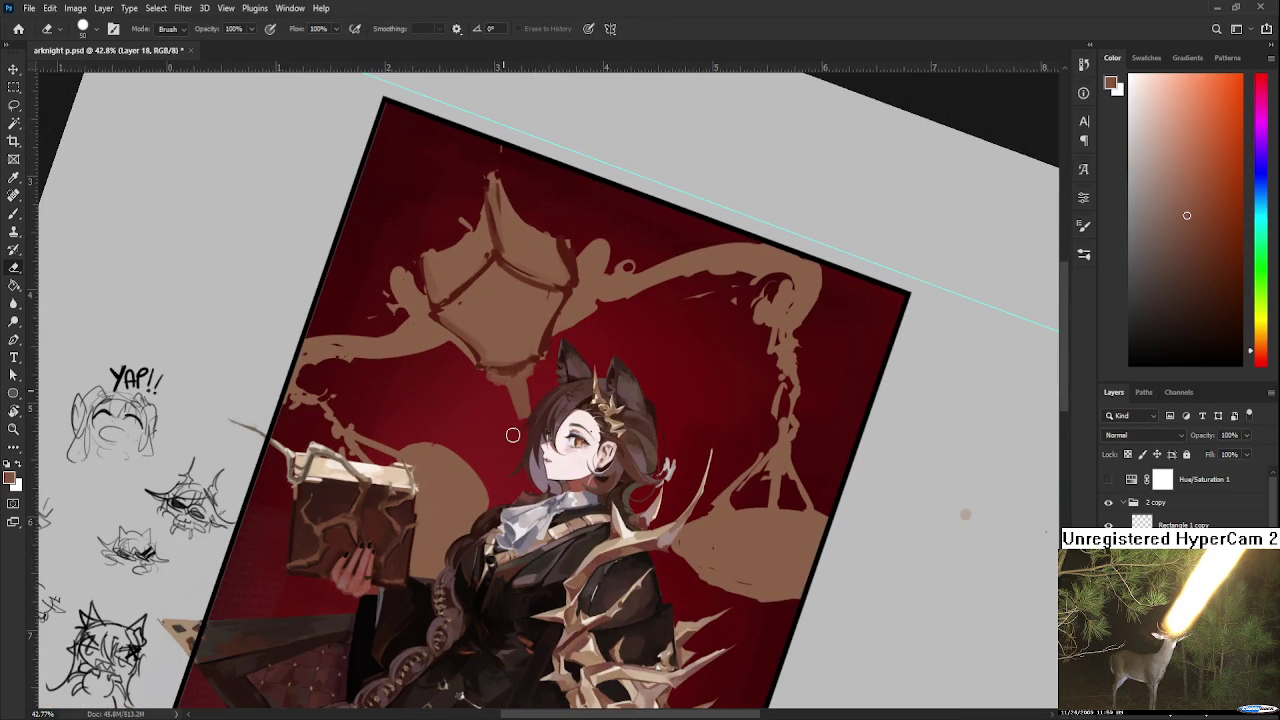
key(b)
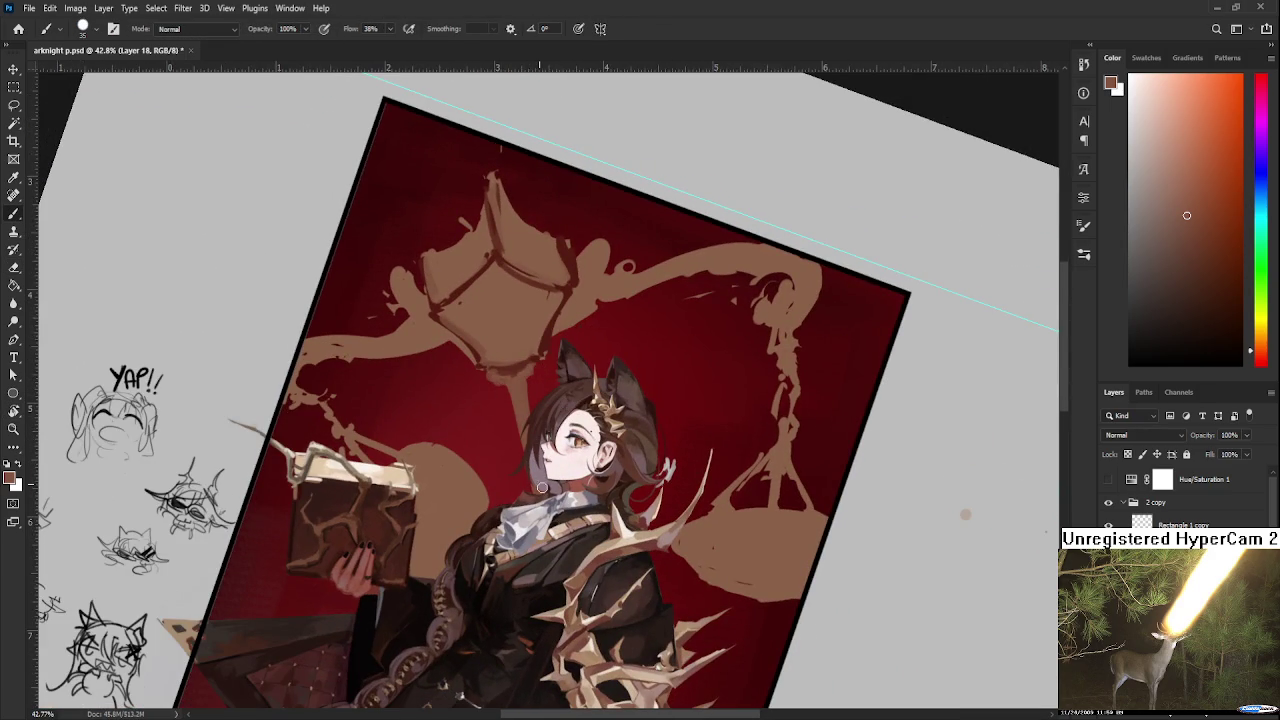
key(r)
drag(533, 459, 562, 480)
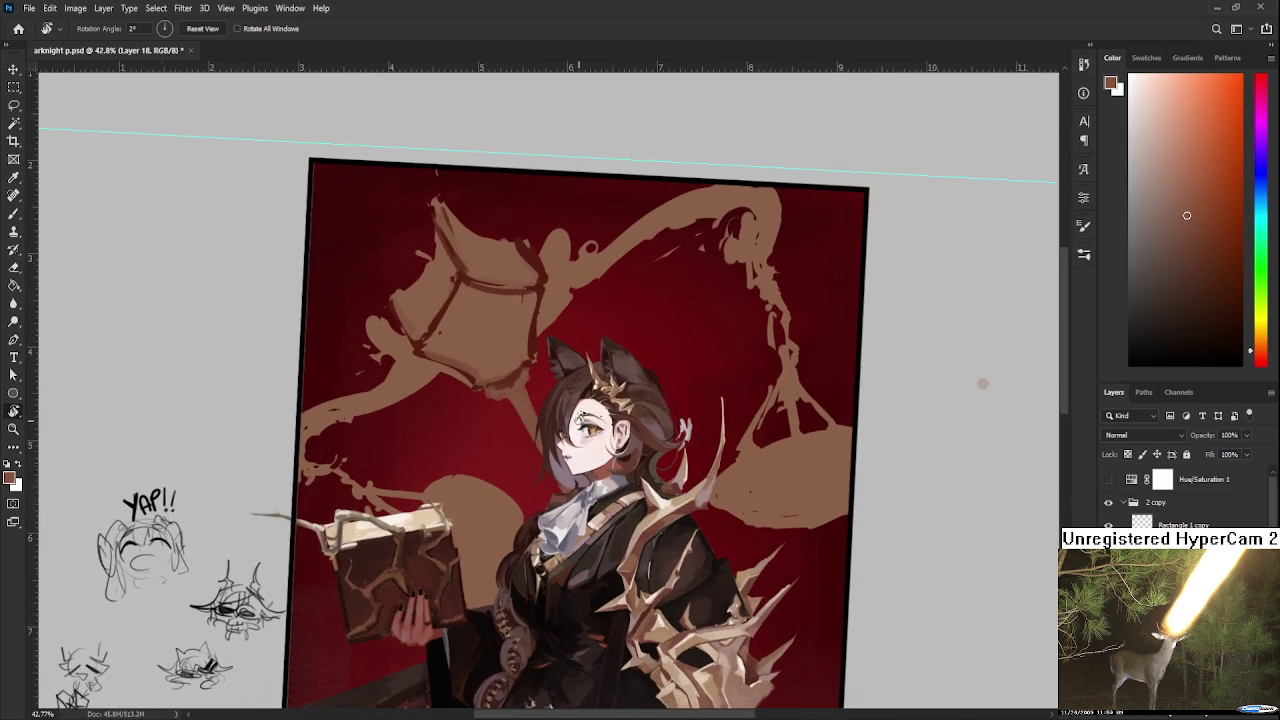
scroll(585, 406, down, 2)
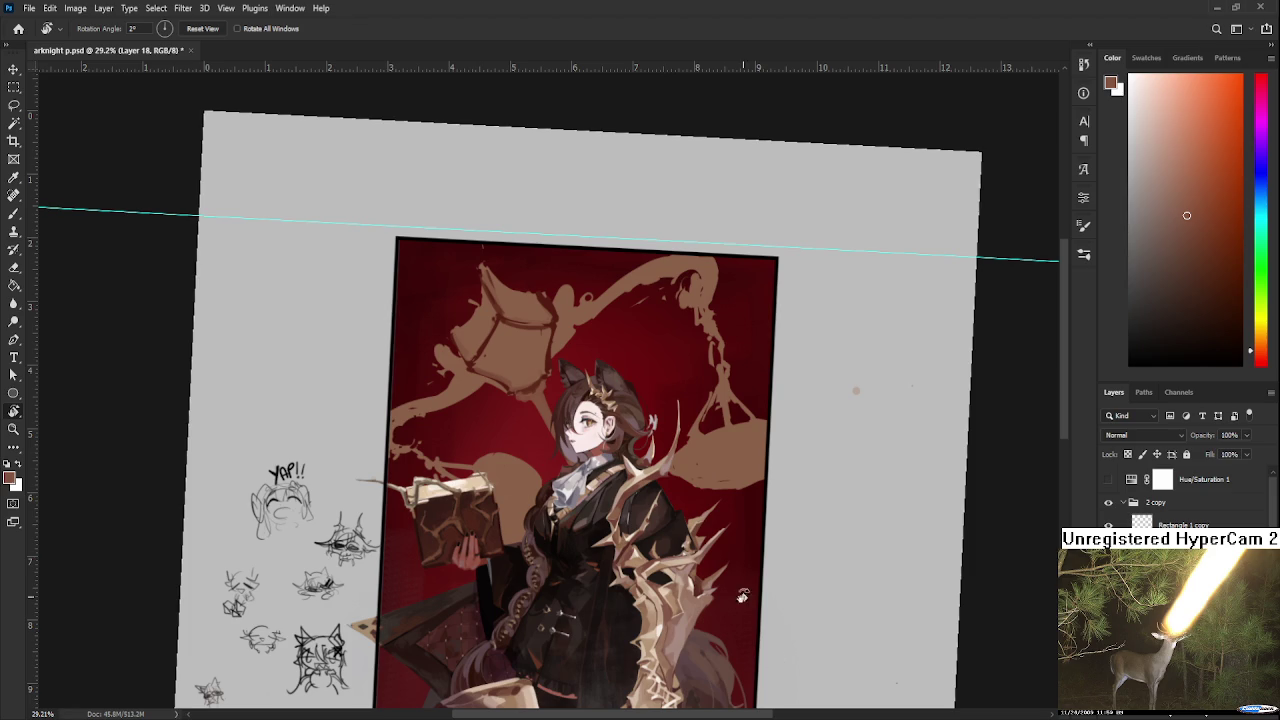
Sample dark red and paint an edge along the bottom of the left scale pan.
scroll(609, 486, up, 2)
scroll(530, 395, up, 2)
scroll(536, 397, up, 1)
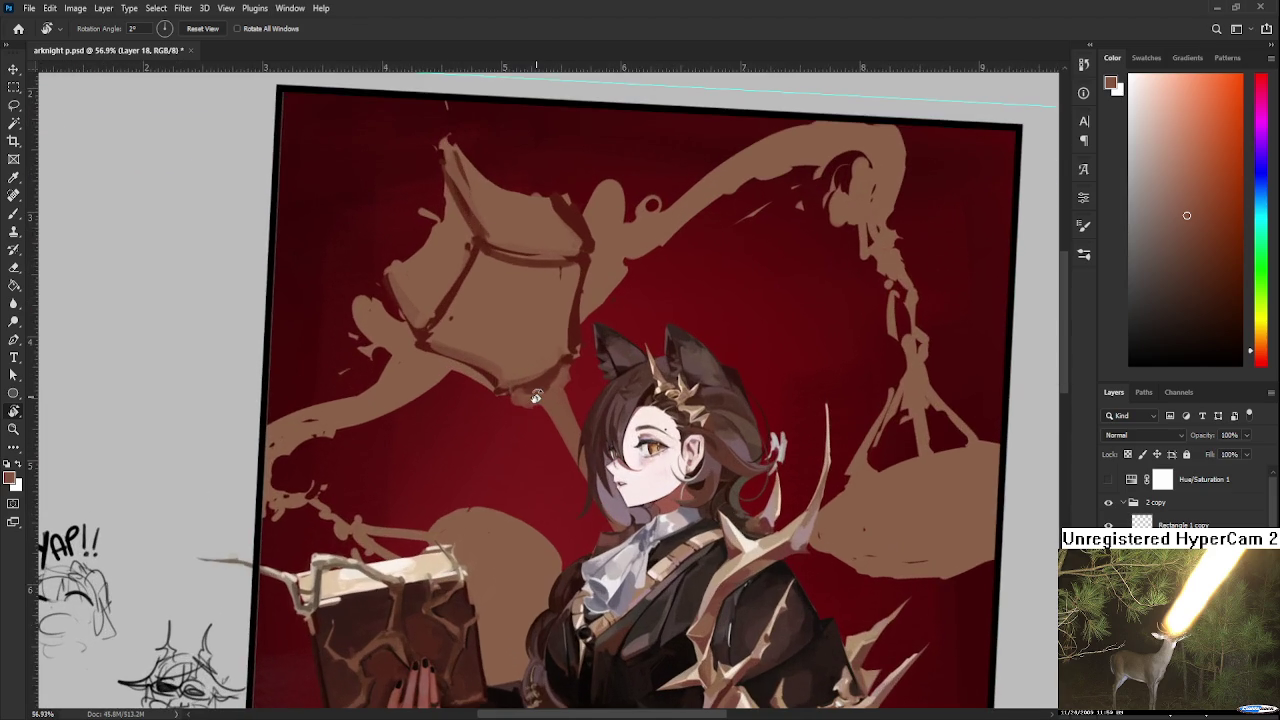
key(b)
alt+click(578, 338)
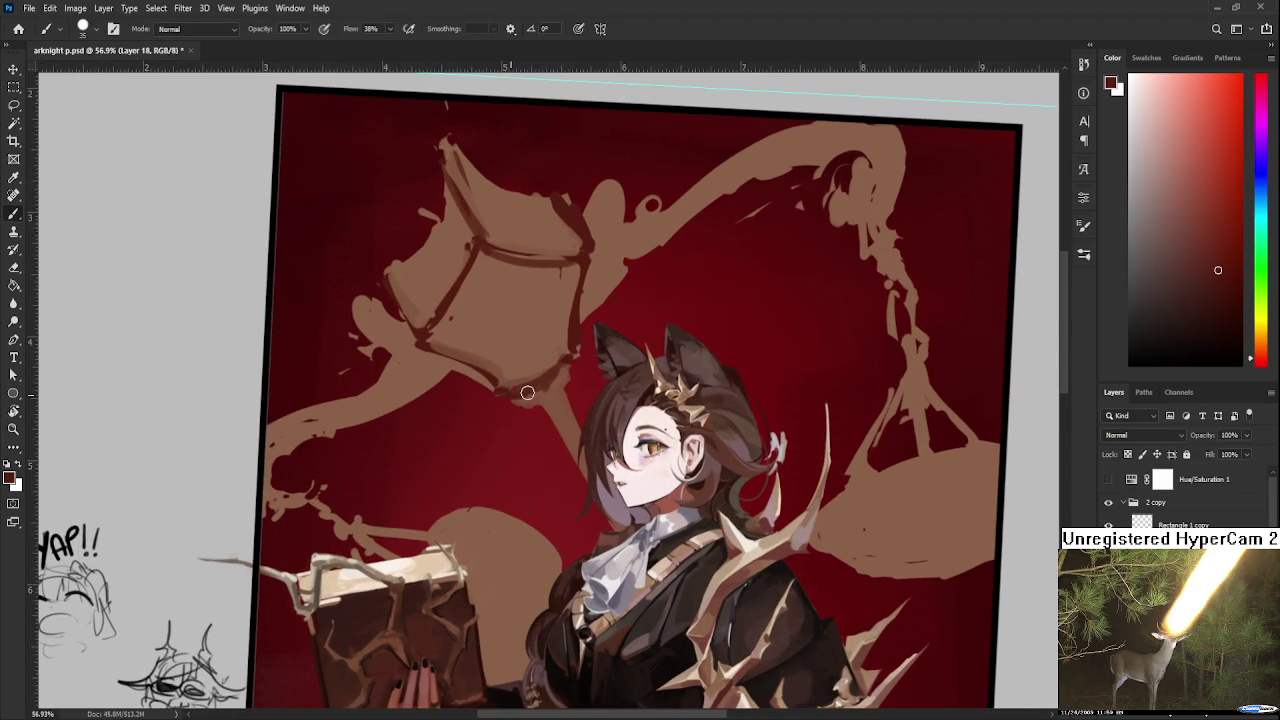
drag(513, 396, 540, 400)
Sample lighter brownish-red tones from the artwork around the left pan.
alt+click(528, 399)
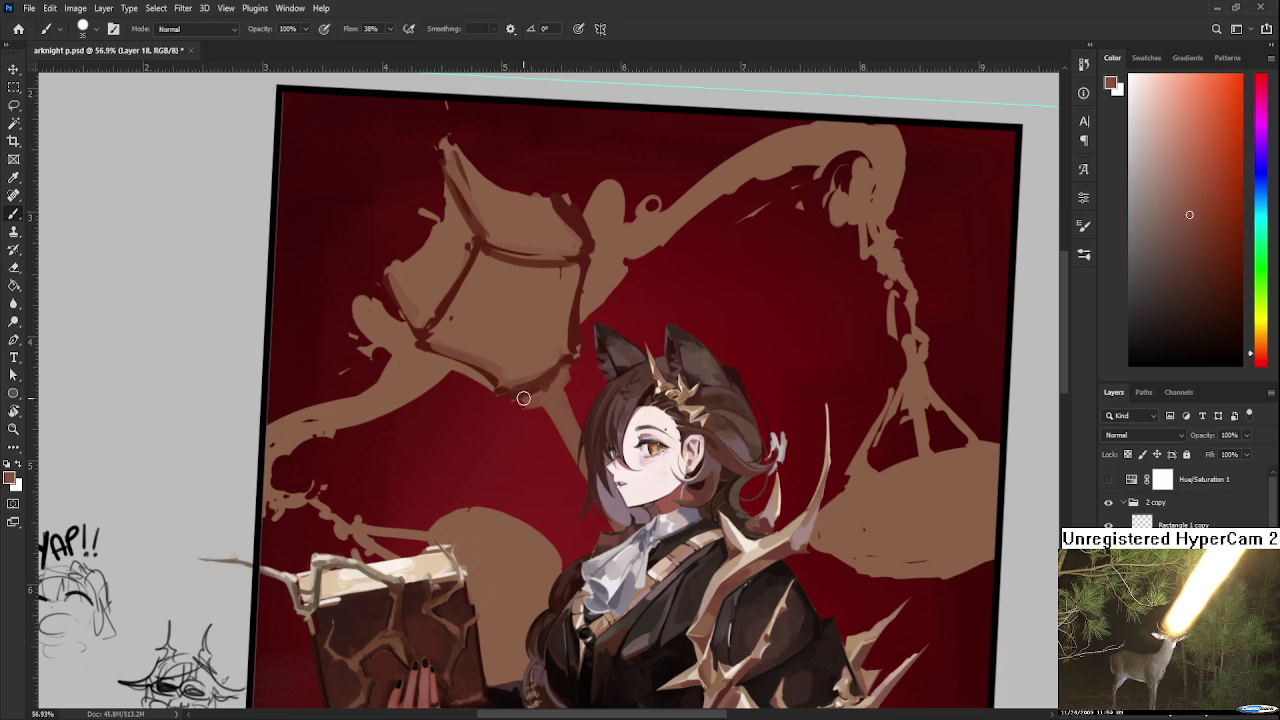
alt+click(536, 391)
alt+click(540, 382)
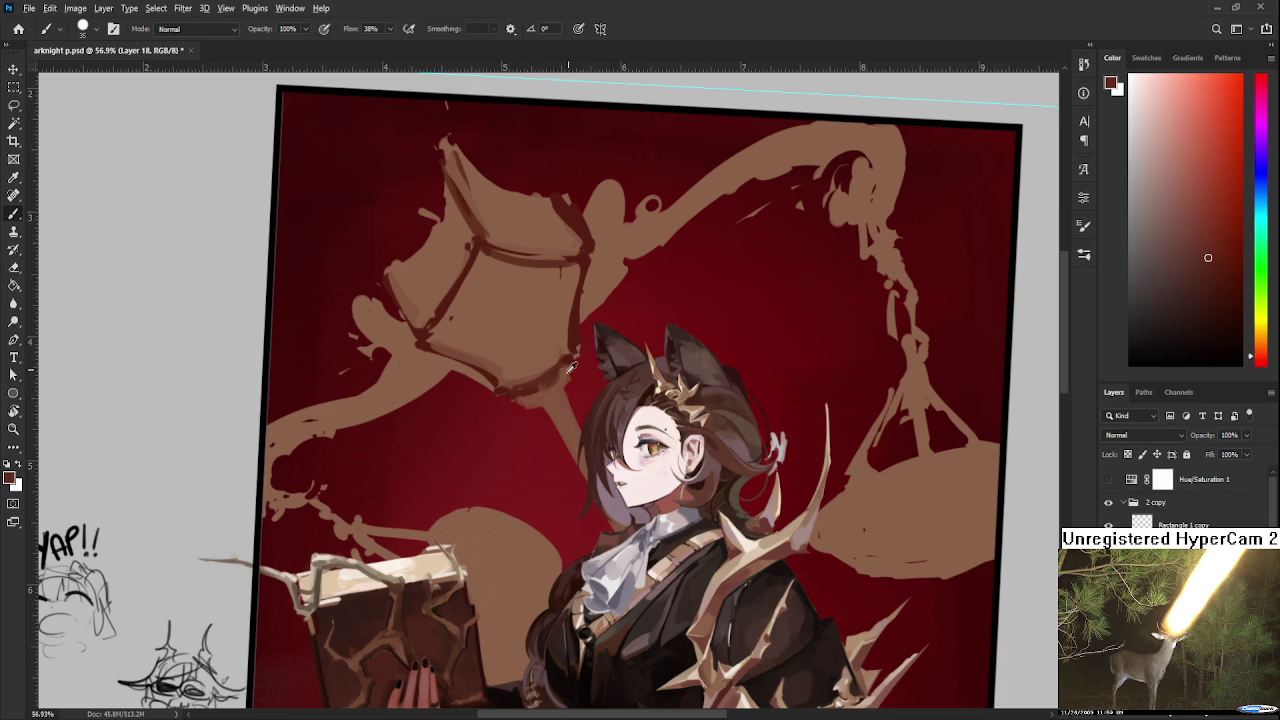
alt+click(560, 372)
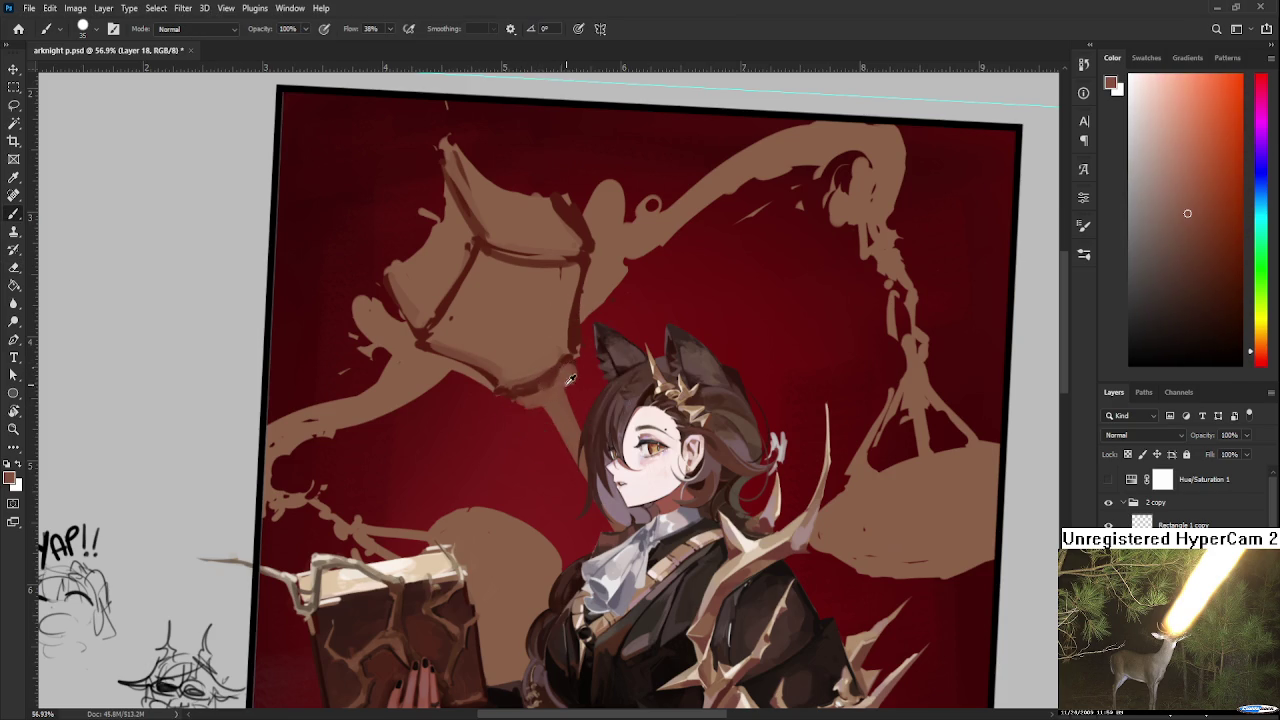
alt+click(569, 378)
alt+click(567, 374)
alt+click(567, 368)
alt+click(567, 368)
Tilt the canvas view about 10° clockwise, then rotate it back to nearly upright.
key(r)
mouse_move(580, 374)
mouse_down()
mouse_move(672, 424)
mouse_move(605, 402)
mouse_up()
alt+click(607, 392)
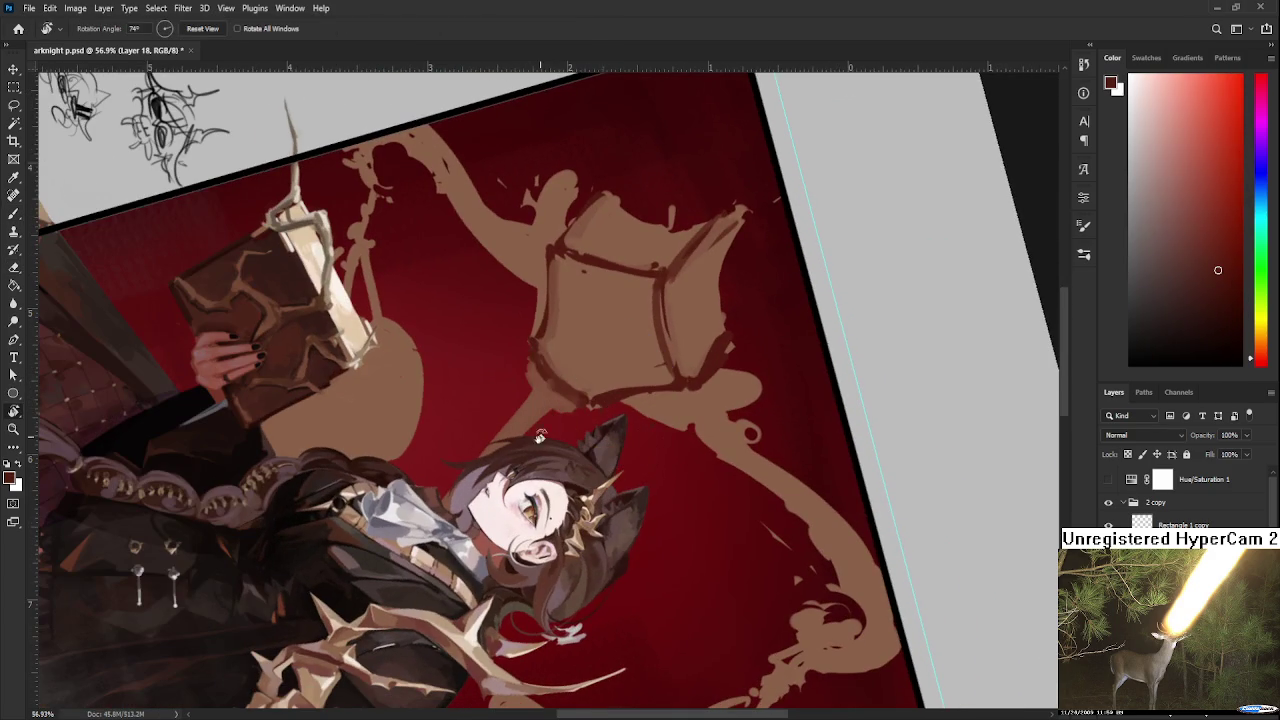
drag(539, 432, 603, 367)
key(b)
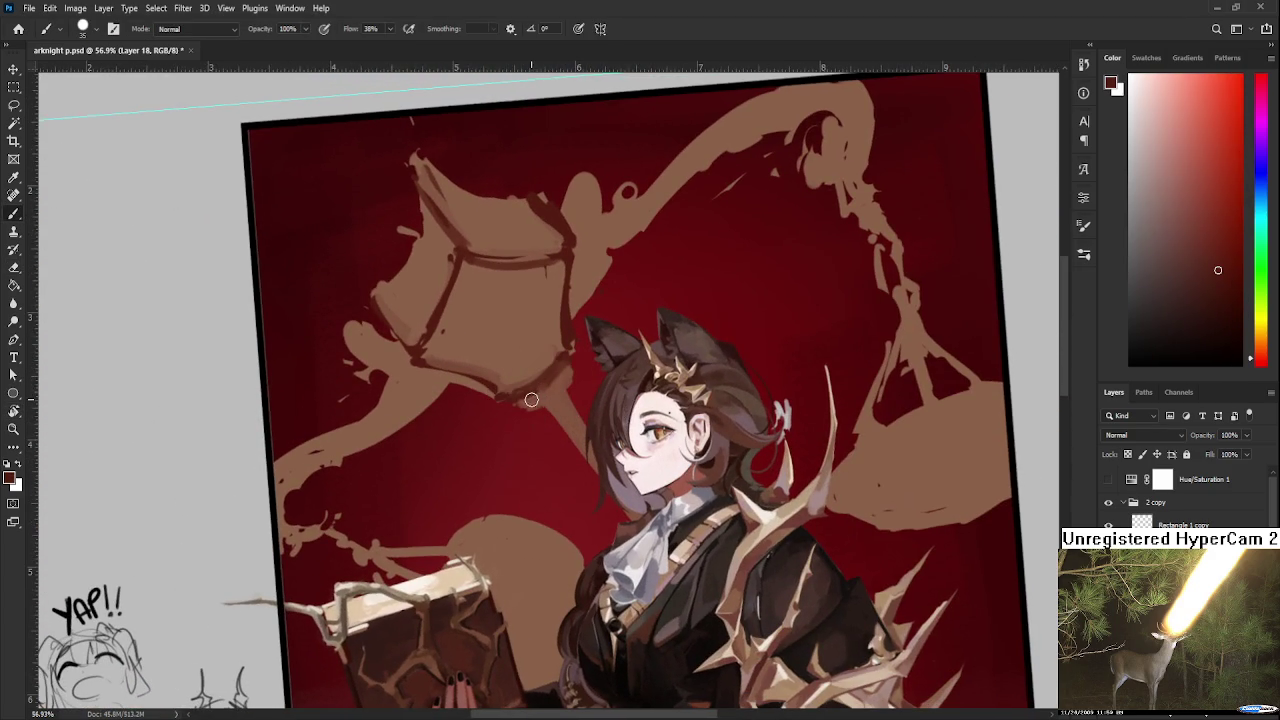
key(e)
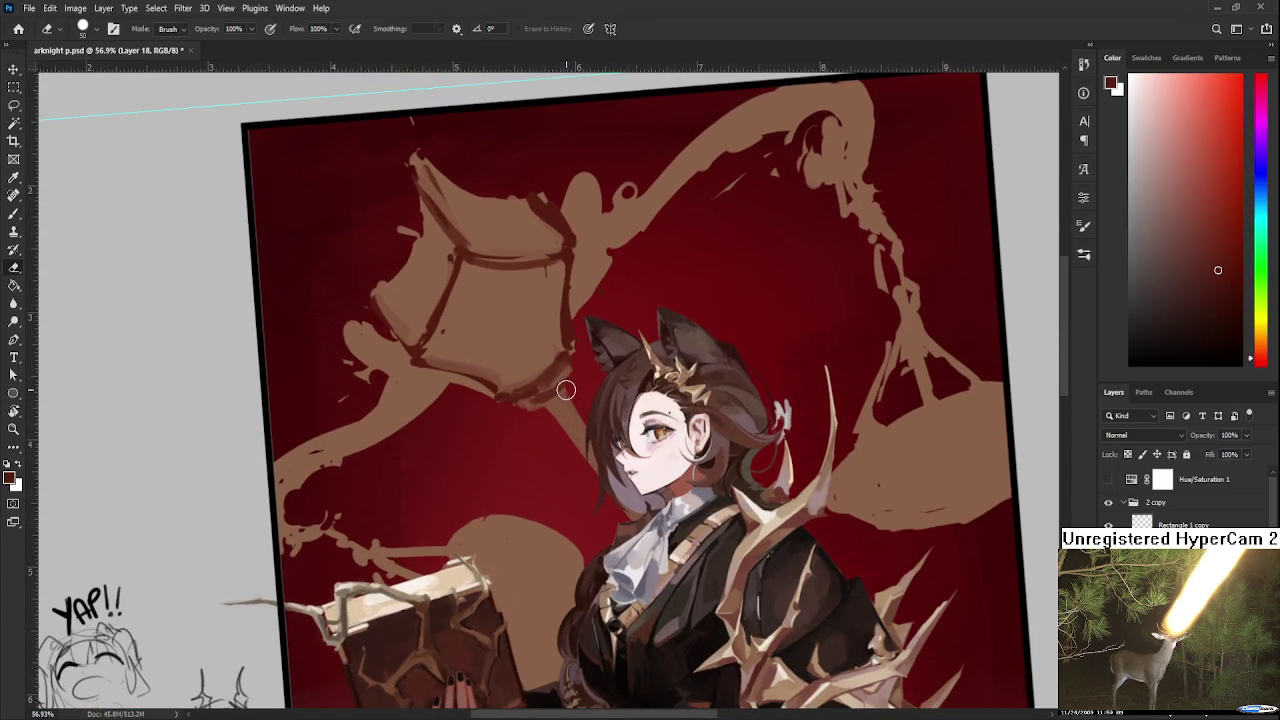
key(b)
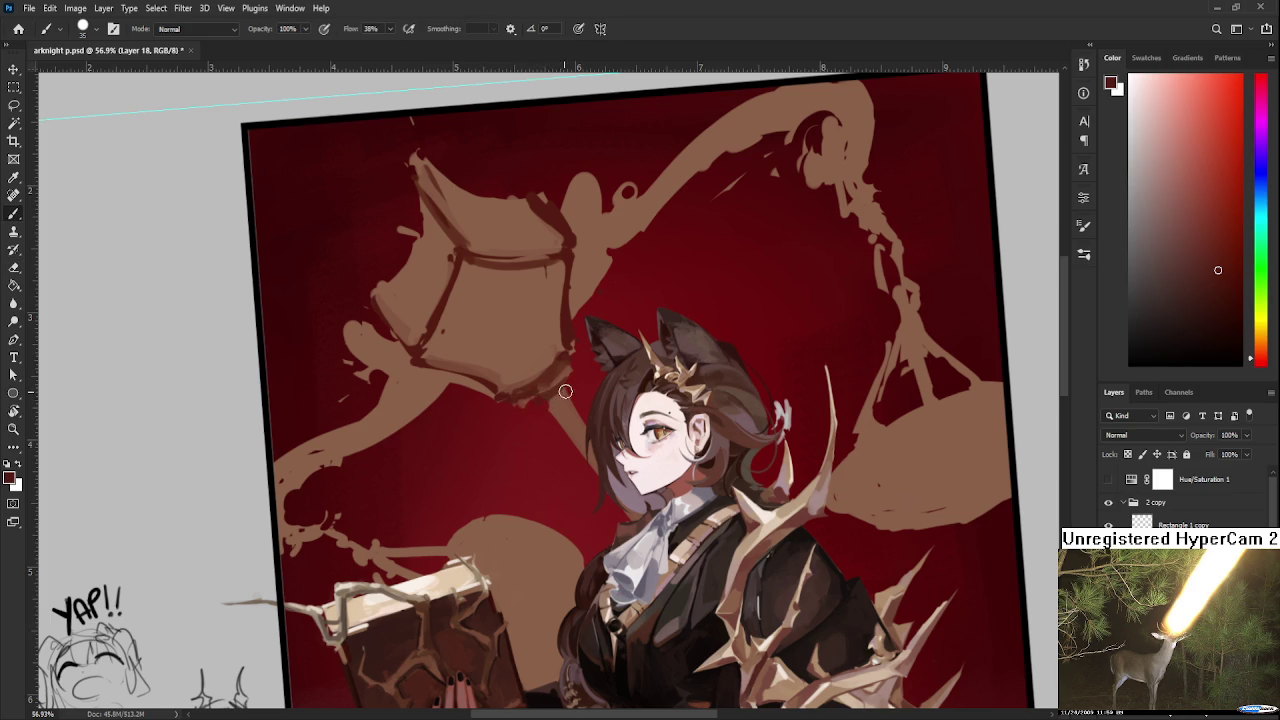
Firm up the brown pole below the lantern and sample the dark red background.
drag(552, 396, 585, 450)
alt+click(563, 417)
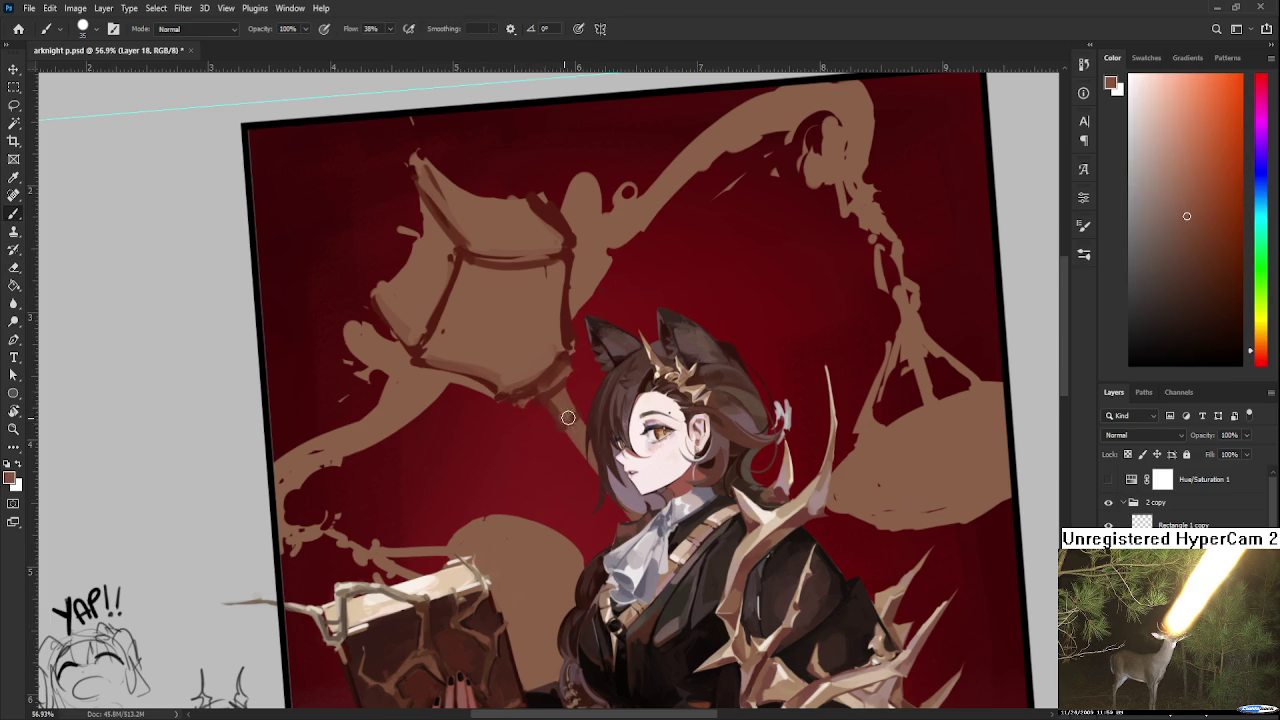
alt+click(556, 390)
alt+click(560, 393)
alt+click(551, 390)
scroll(607, 465, down, 3)
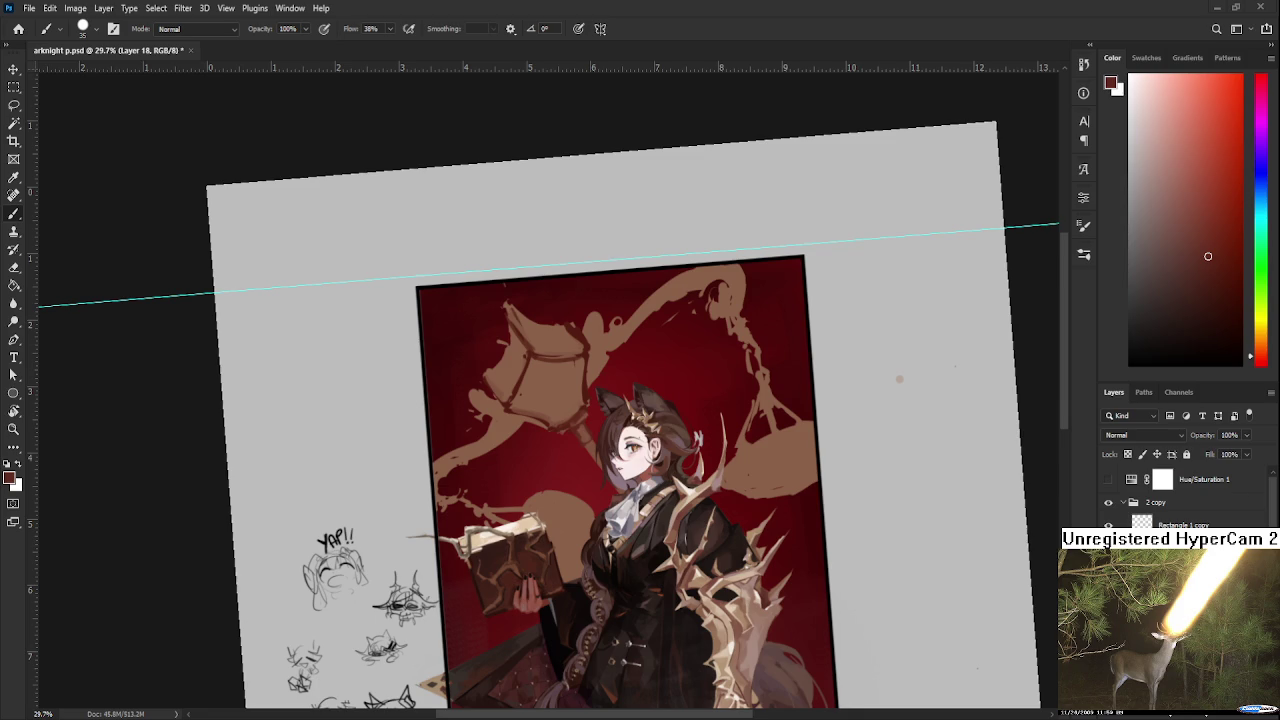
scroll(567, 377, up, 2)
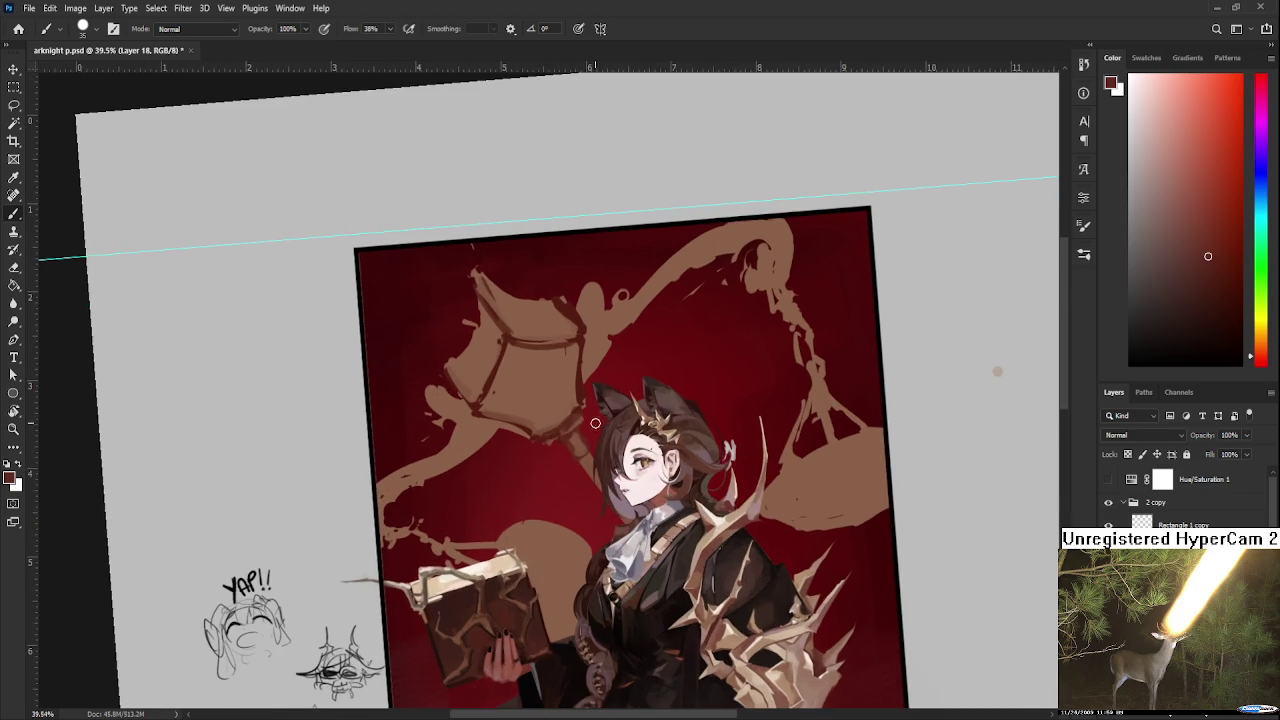
Tilt the view clockwise and touch up the pole, alternating brush and eraser.
key(r)
drag(628, 443, 610, 463)
key(b)
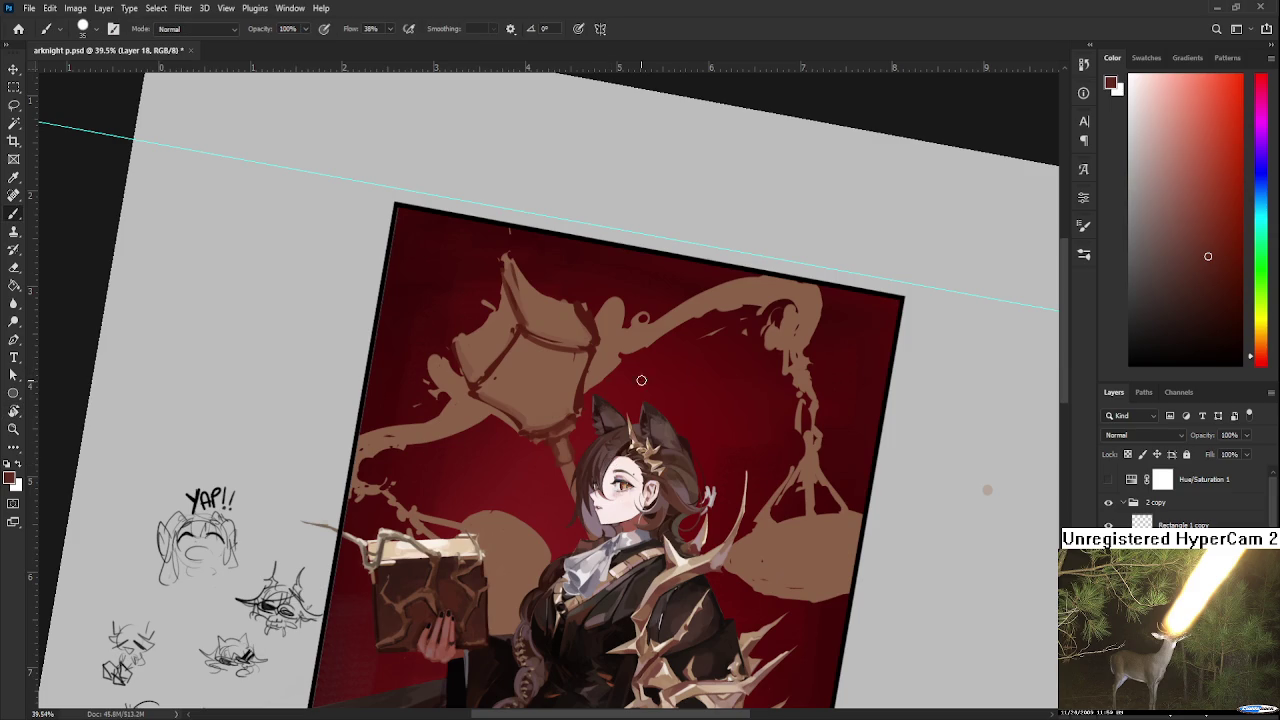
alt+click(575, 419)
key(e)
key(b)
Sample a red-brown near the girl's face and rotate the view about 17° counterclockwise.
key(e)
key(b)
alt+click(571, 470)
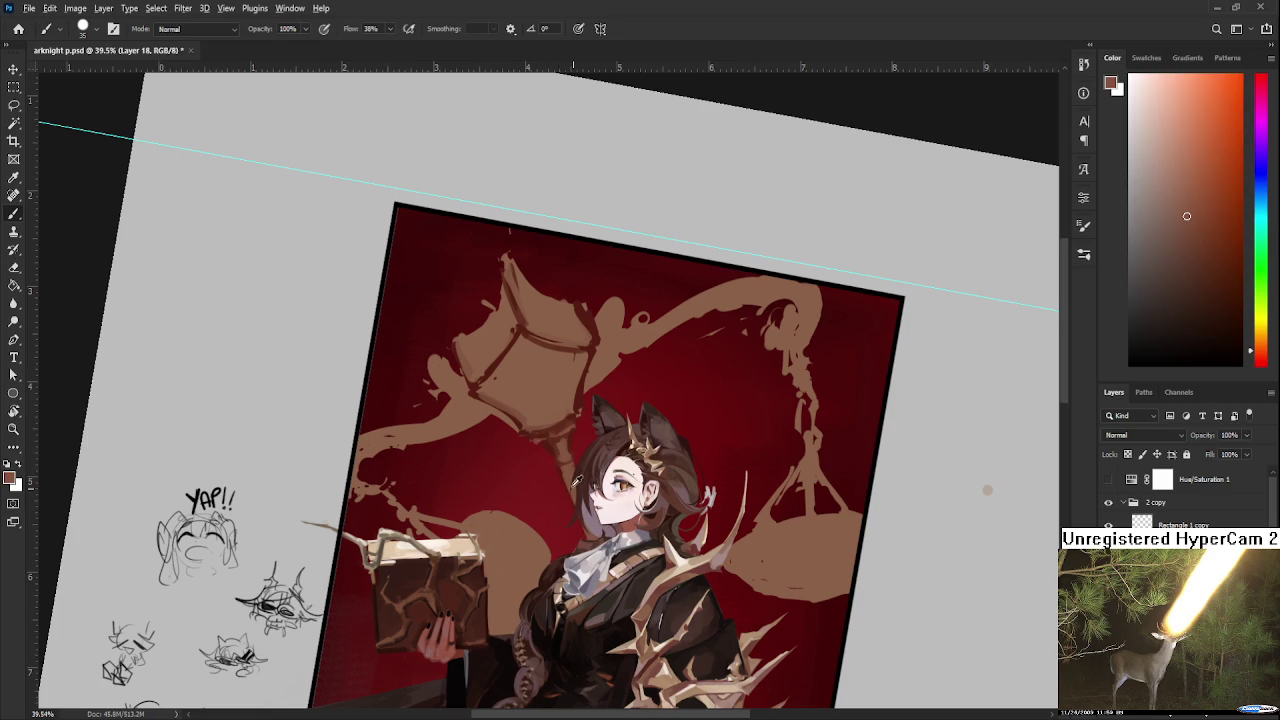
key(r)
drag(592, 567, 642, 544)
Lasso the girl's face and nudge it slightly up-left with Free Transform, then rotate the view to about 9°.
key(l)
drag(563, 452, 565, 492)
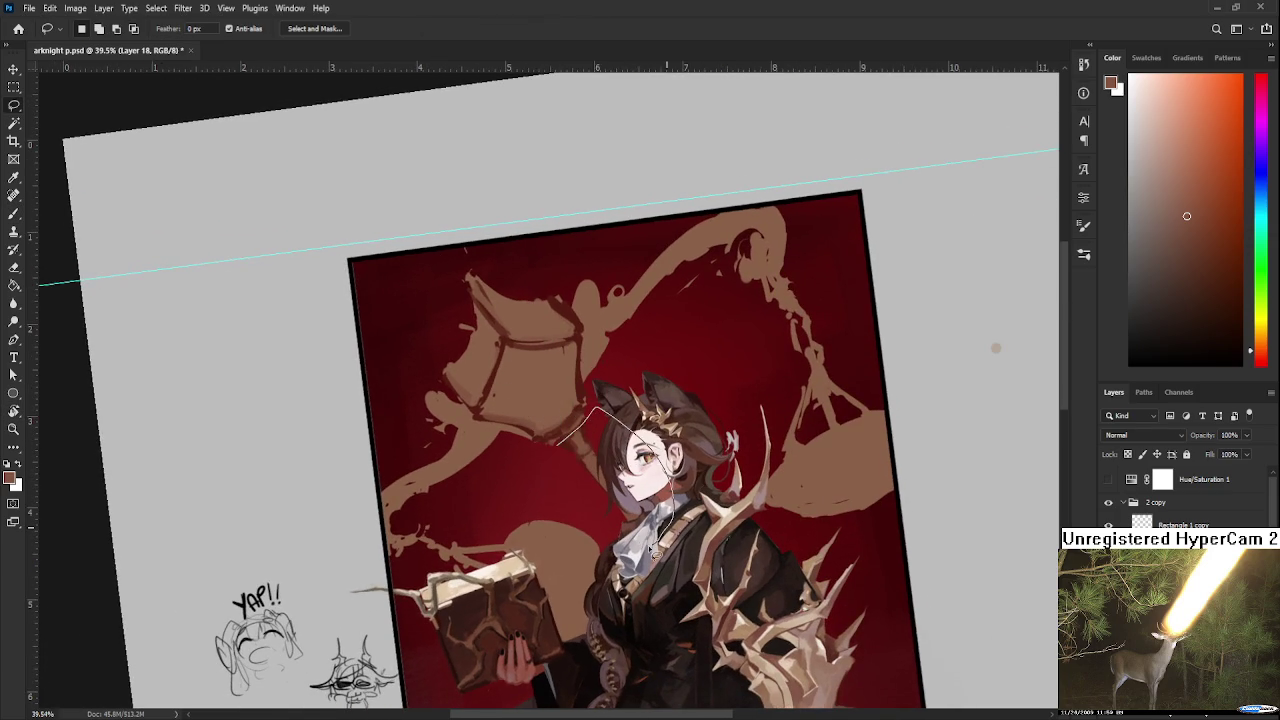
key(ctrl+t)
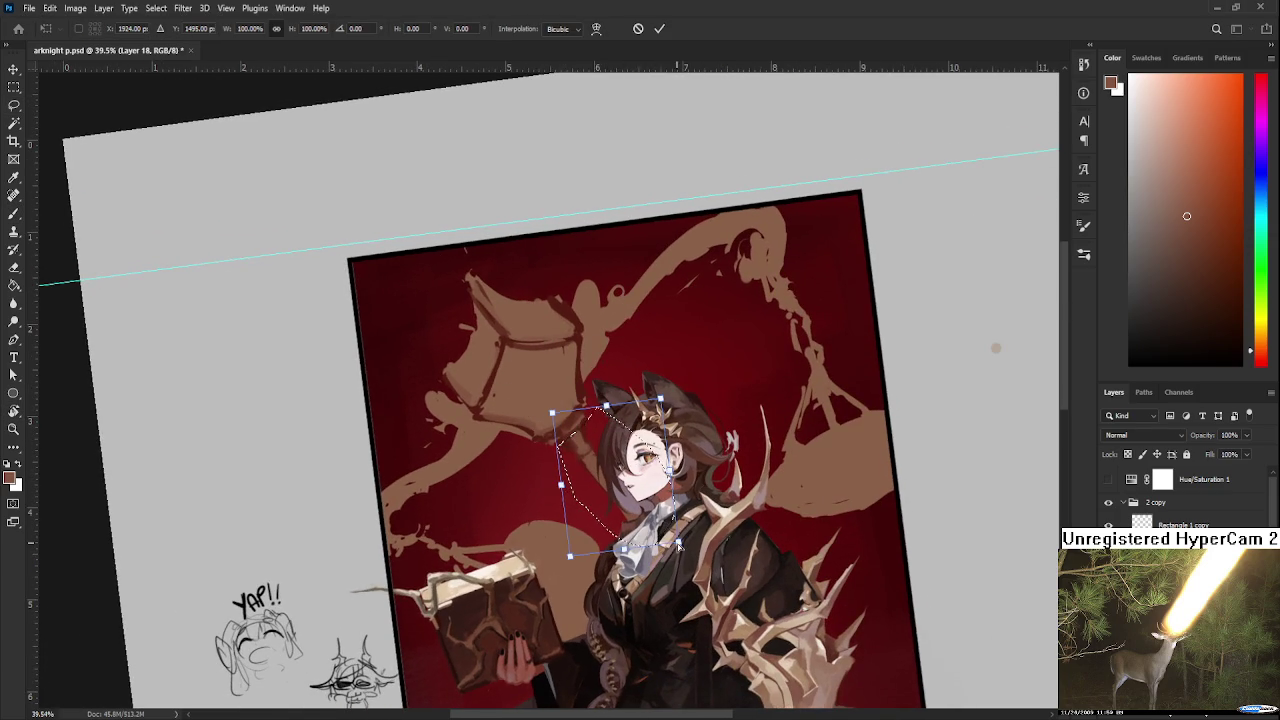
mouse_move(607, 556)
mouse_down()
mouse_move(652, 532)
mouse_move(645, 482)
mouse_up()
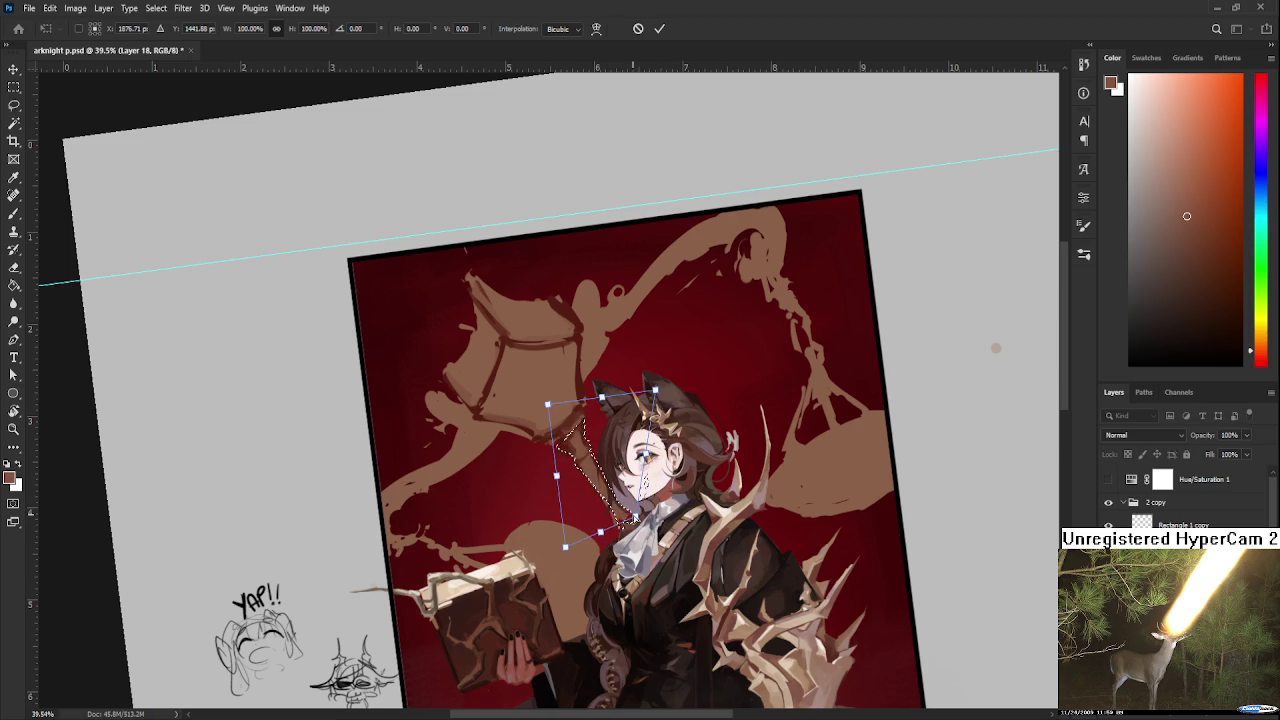
key(Return)
scroll(672, 540, down, 3)
key(r)
drag(672, 540, 640, 560)
key(b)
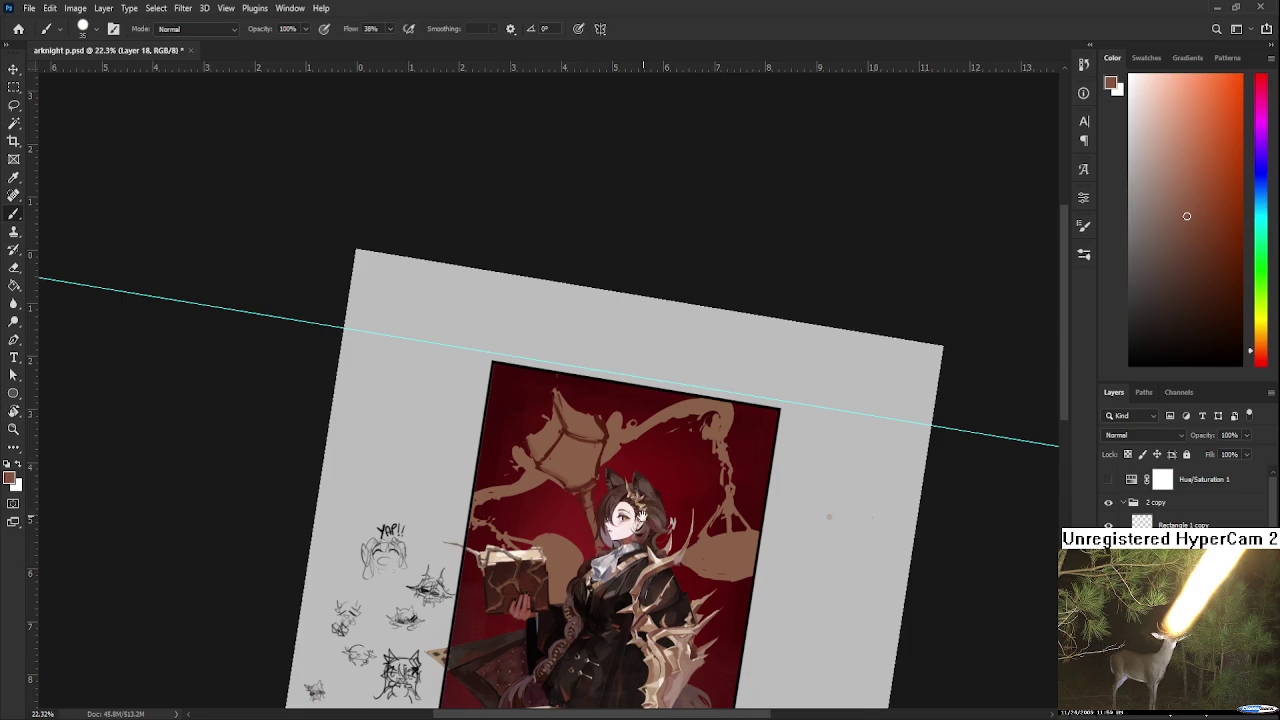
Pan the view to lower the artwork and sample the scale's tan colour.
drag(828, 516, 833, 522)
mouse_move(646, 468)
mouse_down()
mouse_move(658, 513)
mouse_move(609, 587)
mouse_move(592, 548)
mouse_up()
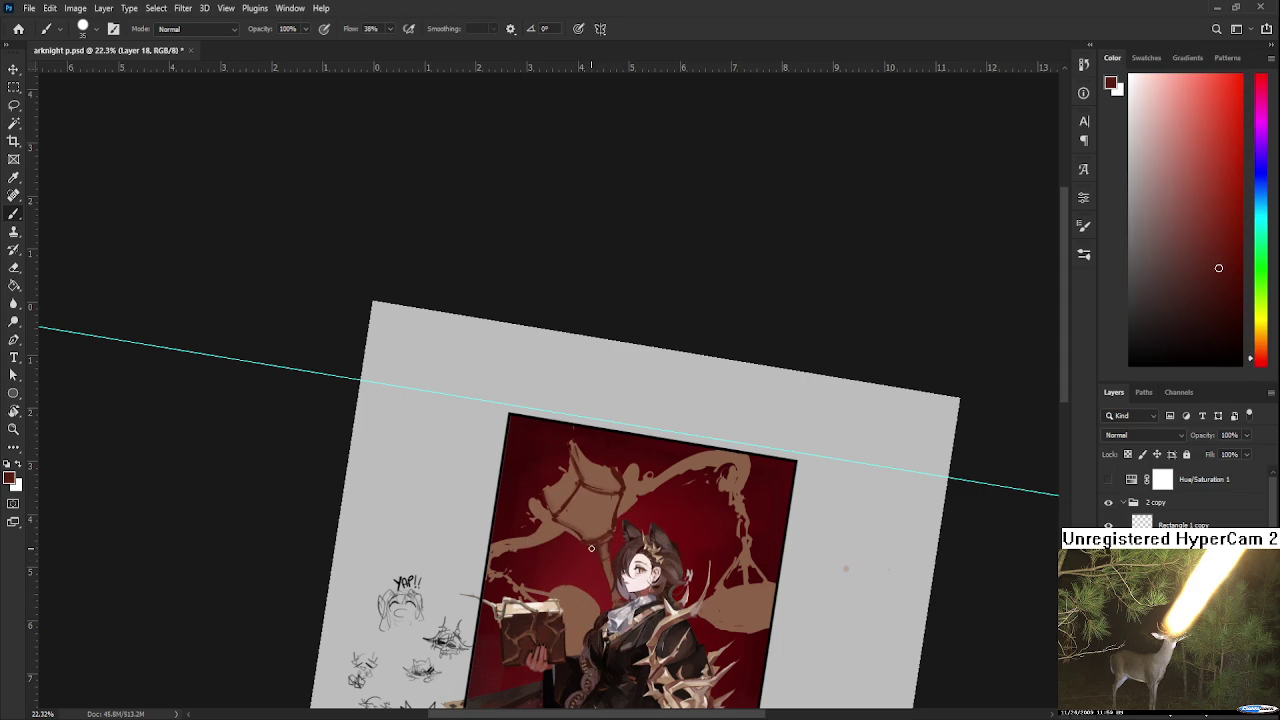
scroll(642, 501, up, 1)
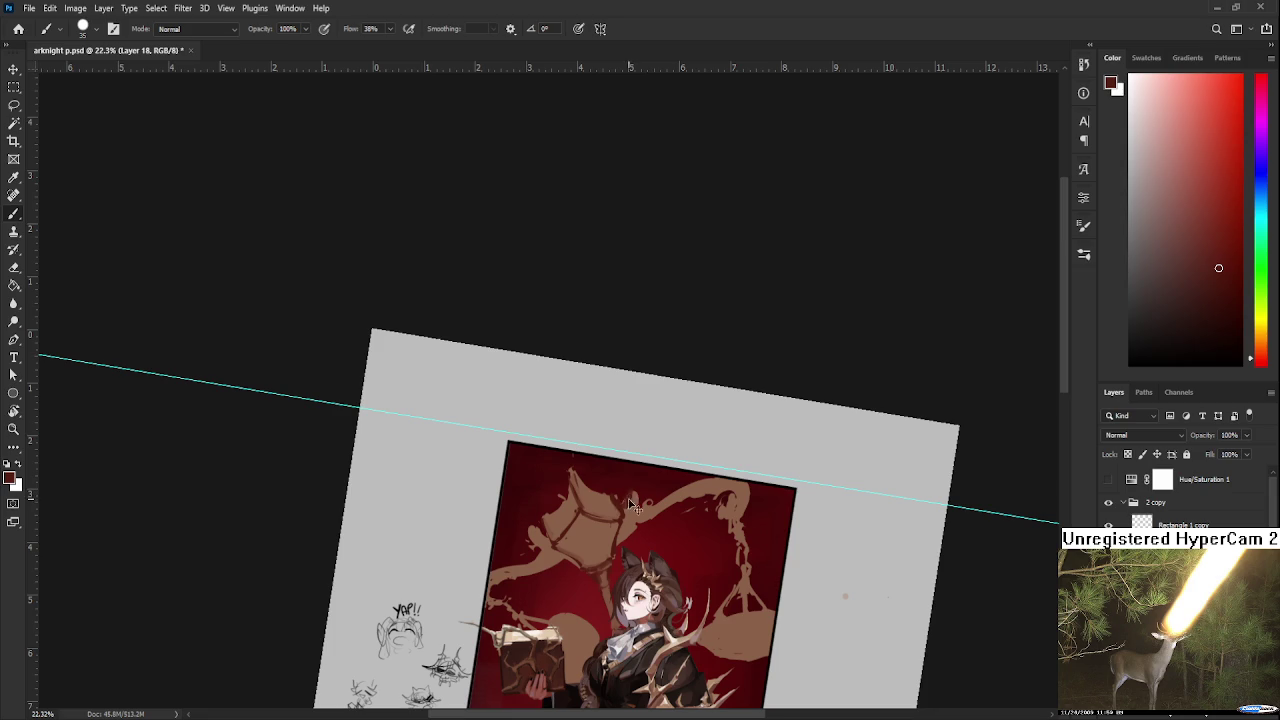
drag(634, 497, 637, 497)
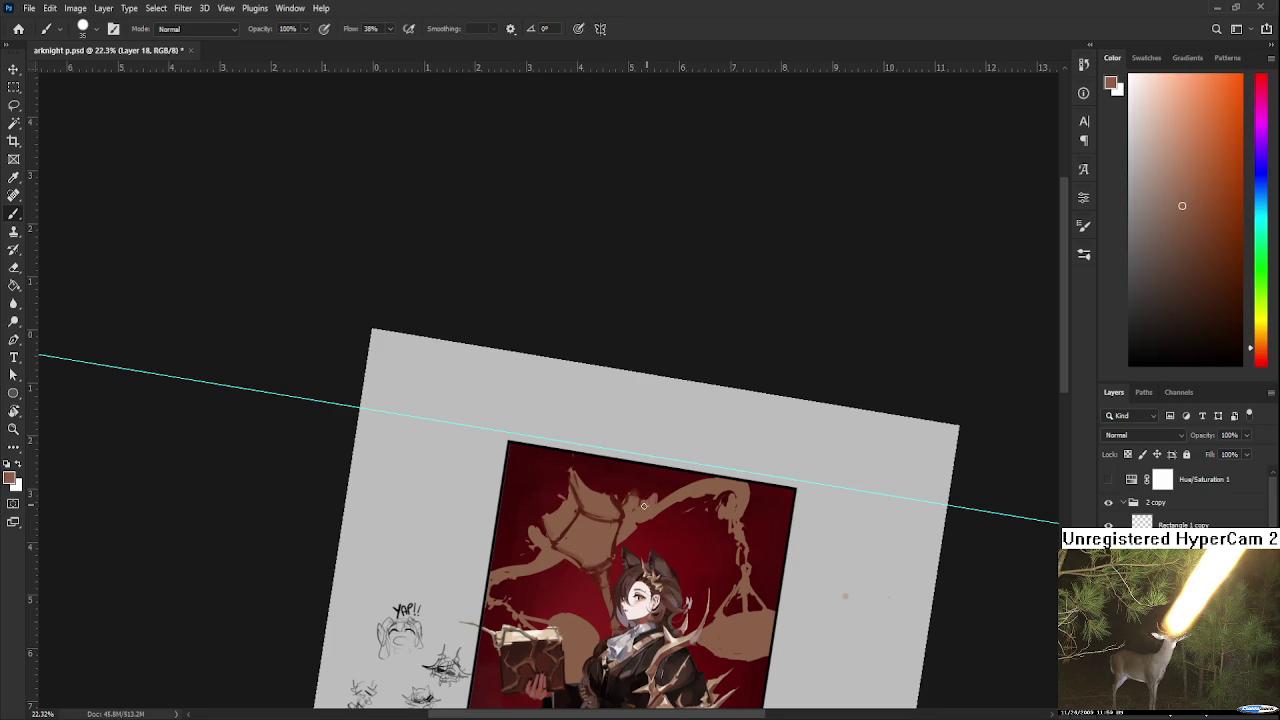
key(e)
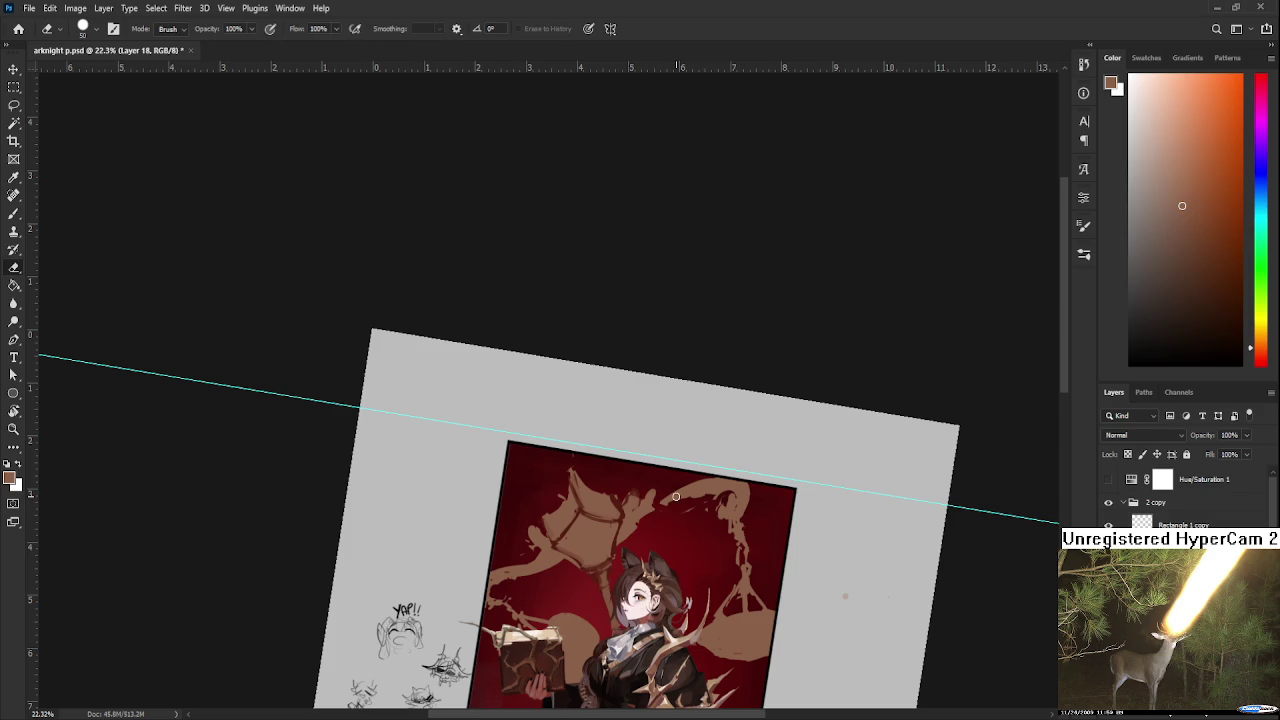
scroll(676, 496, down, 3)
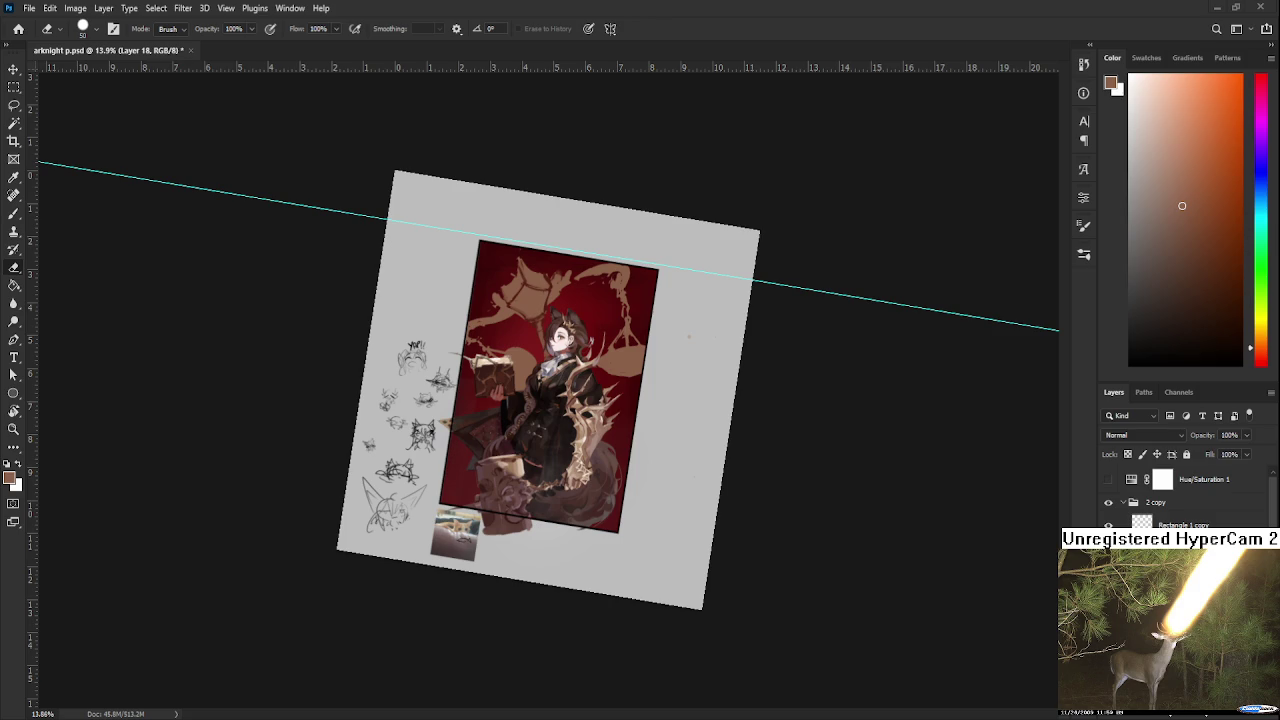
Sample dark red and paint over a spot above the left scale pan.
scroll(513, 236, up, 2)
scroll(580, 307, up, 2)
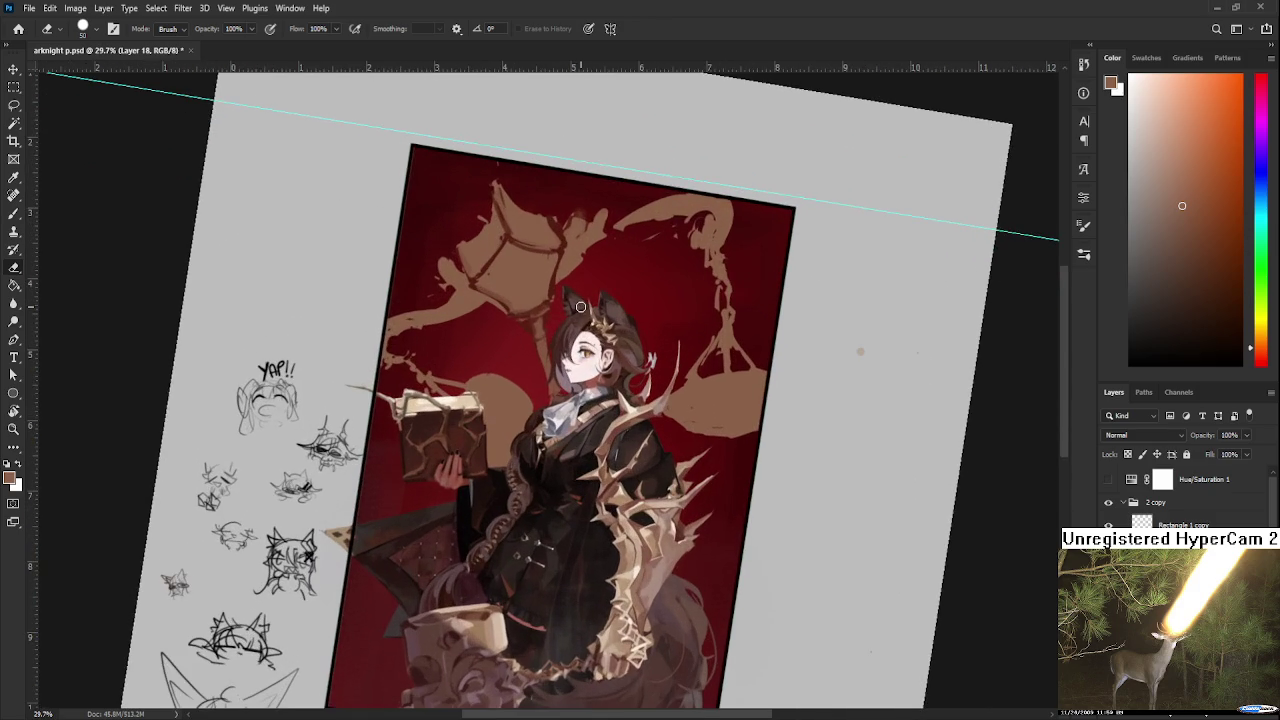
drag(616, 273, 621, 384)
key(b)
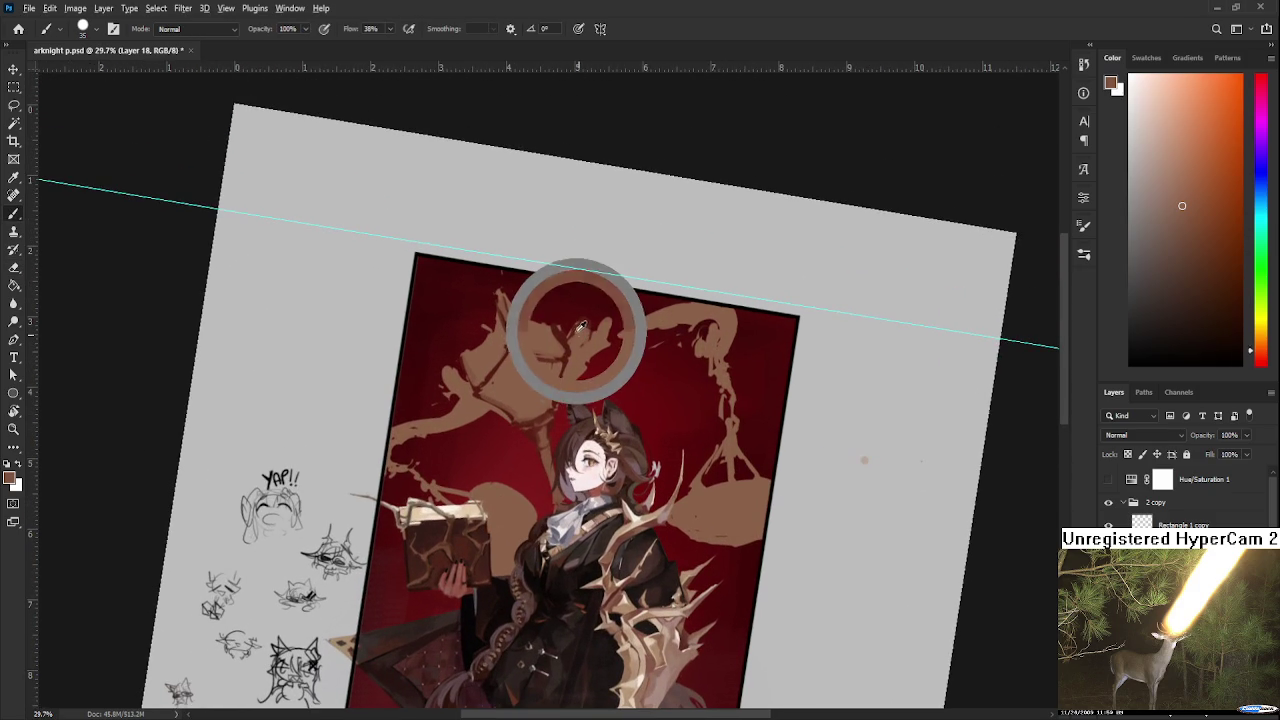
alt+click(580, 330)
alt+click(578, 332)
alt+click(585, 325)
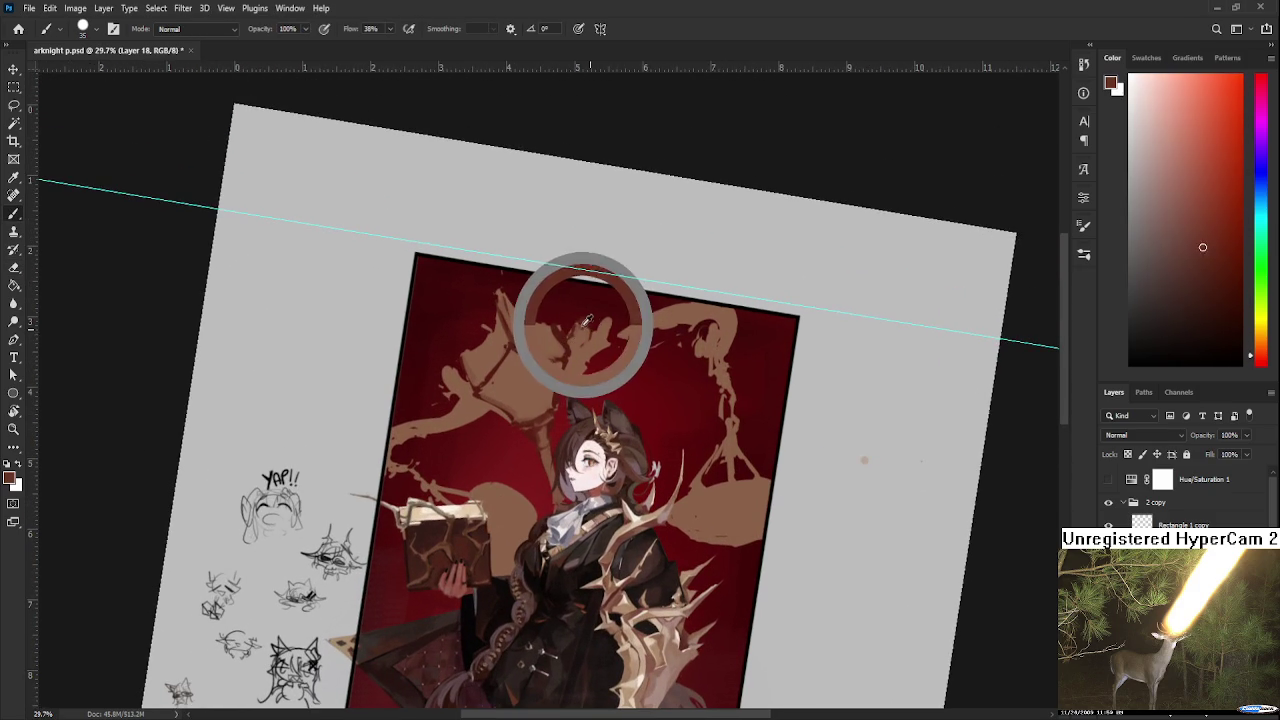
drag(601, 340, 575, 350)
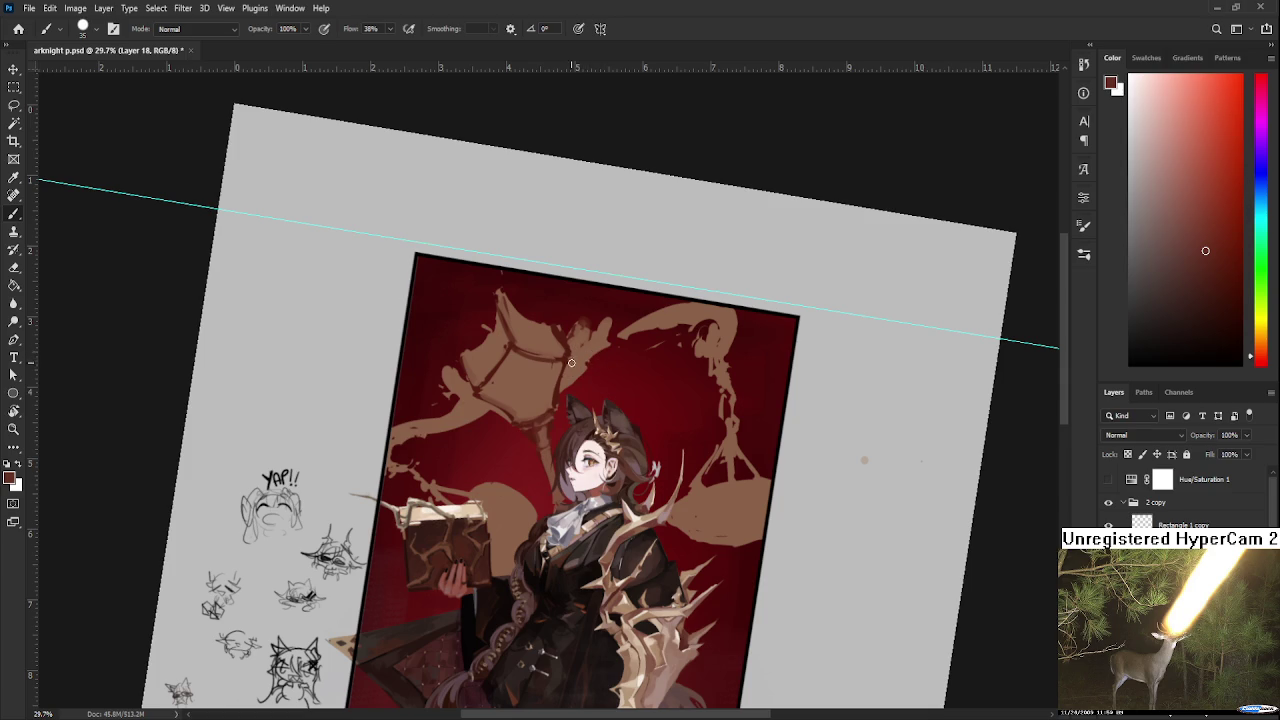
Touch up the left pan with the eraser and sample a brown from the artwork.
key(e)
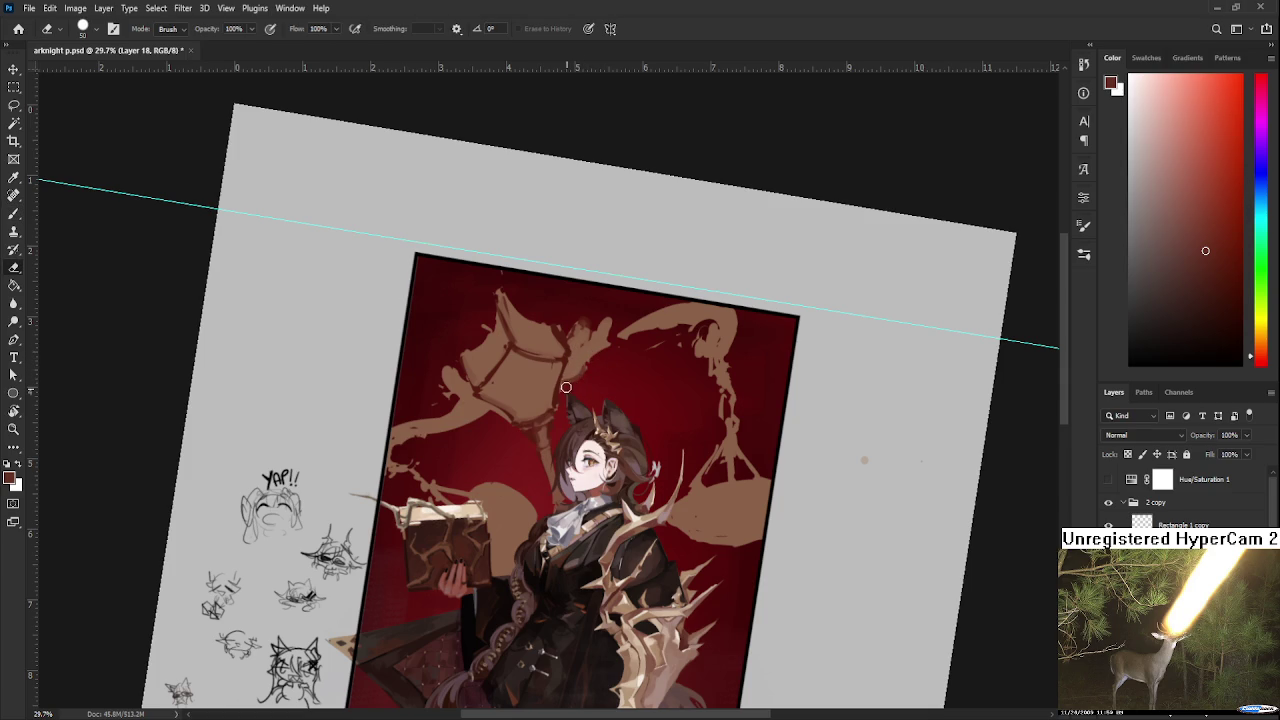
key(b)
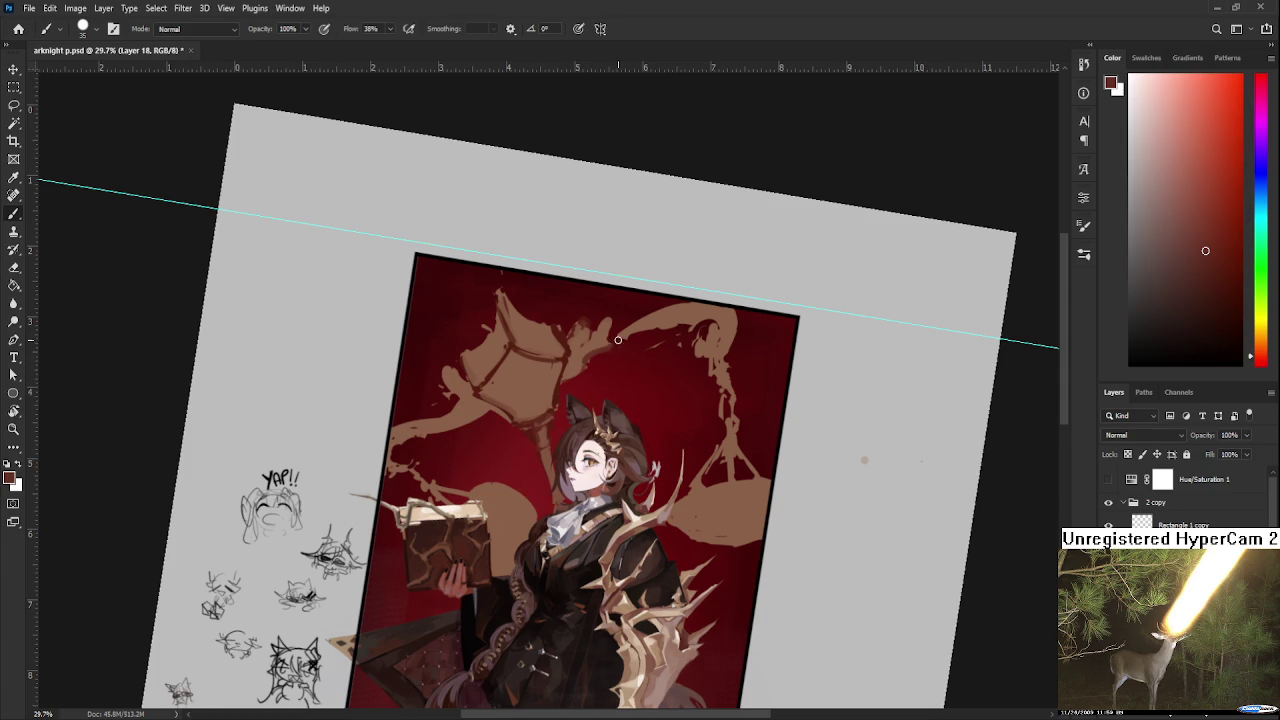
key(e)
scroll(640, 330, down, 2)
scroll(664, 320, down, 2)
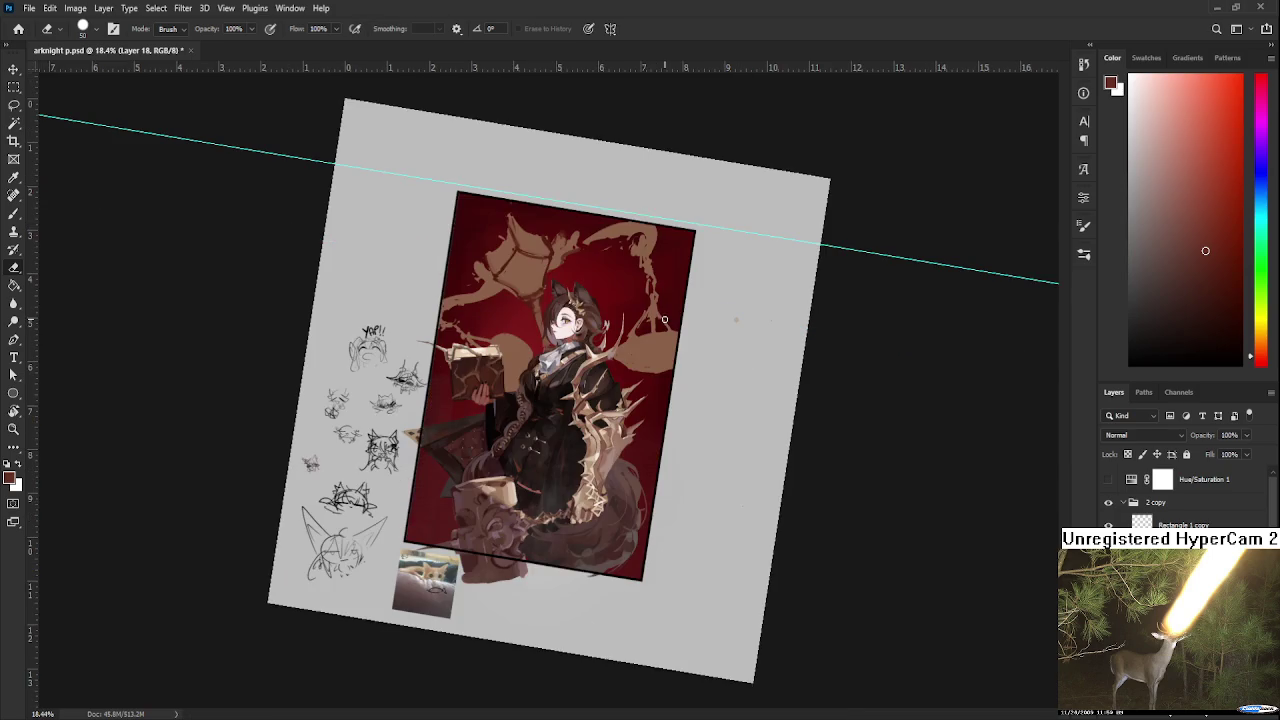
scroll(612, 278, up, 1)
scroll(612, 278, up, 1)
scroll(612, 278, up, 2)
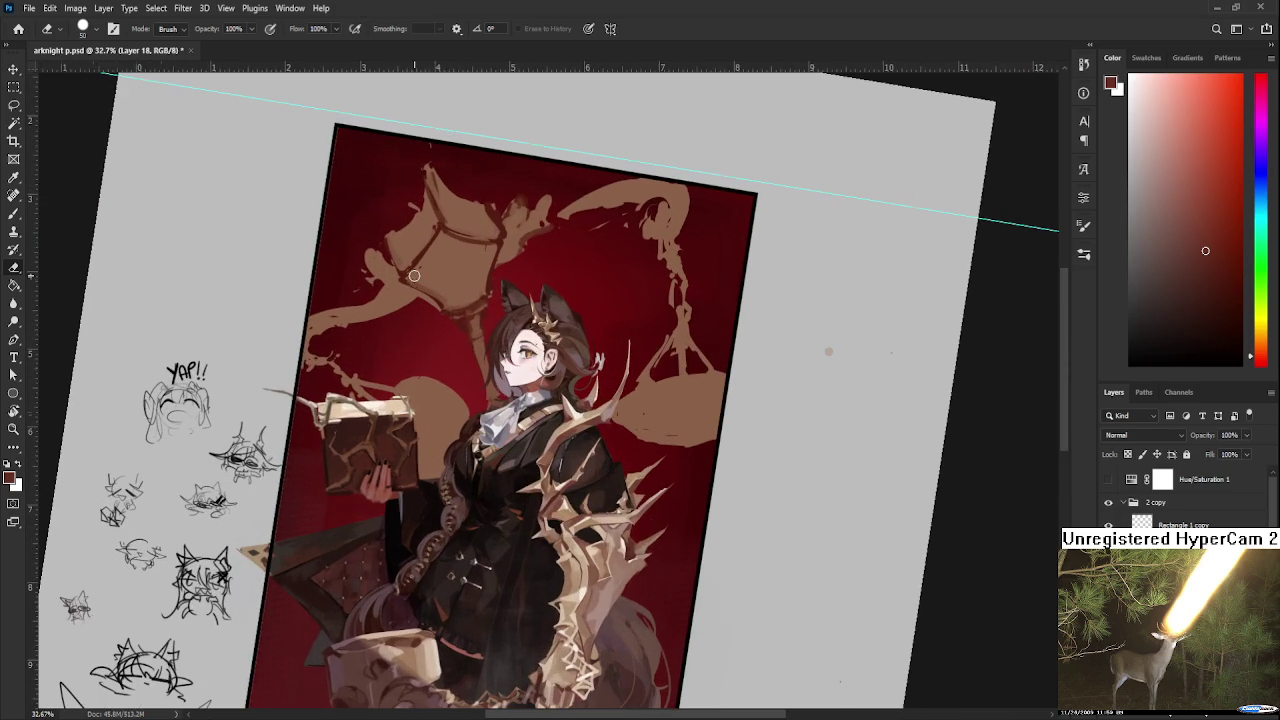
key(b)
alt+click(537, 220)
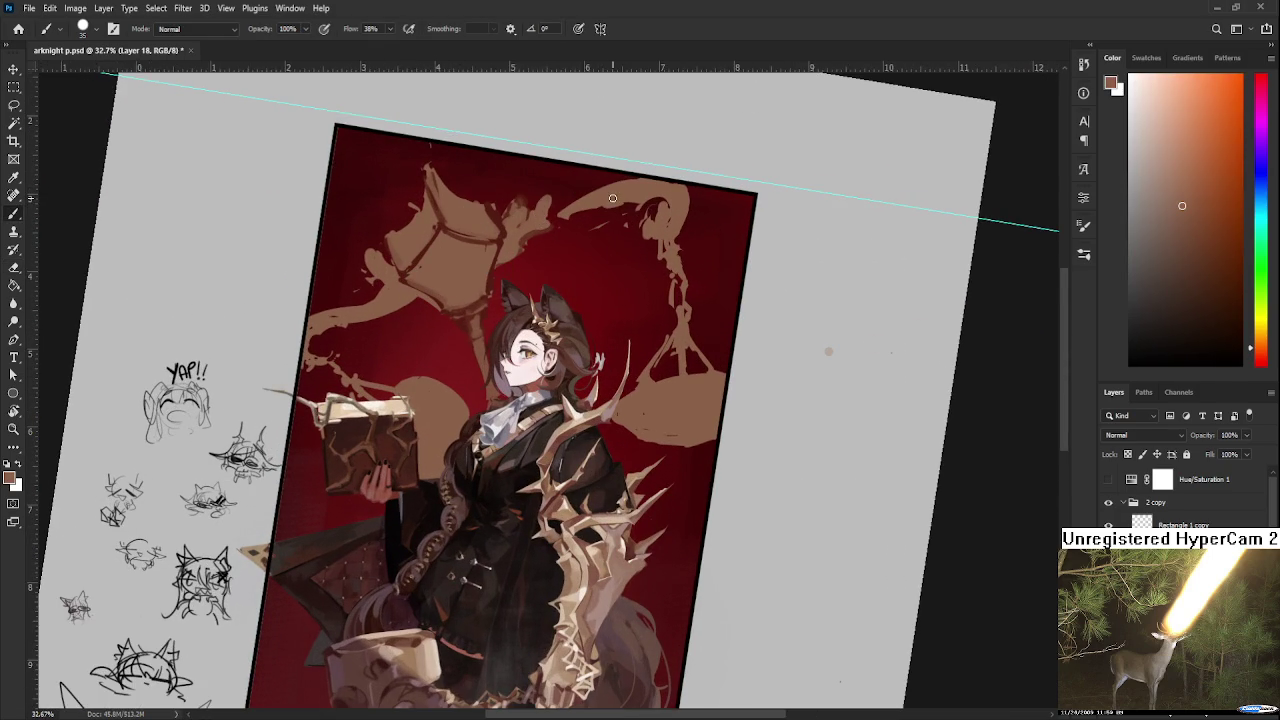
Load the scale's tan brown as paint colour and tilt the view to a steeper angle.
scroll(612, 198, down, 1)
drag(547, 263, 545, 390)
alt+click(522, 343)
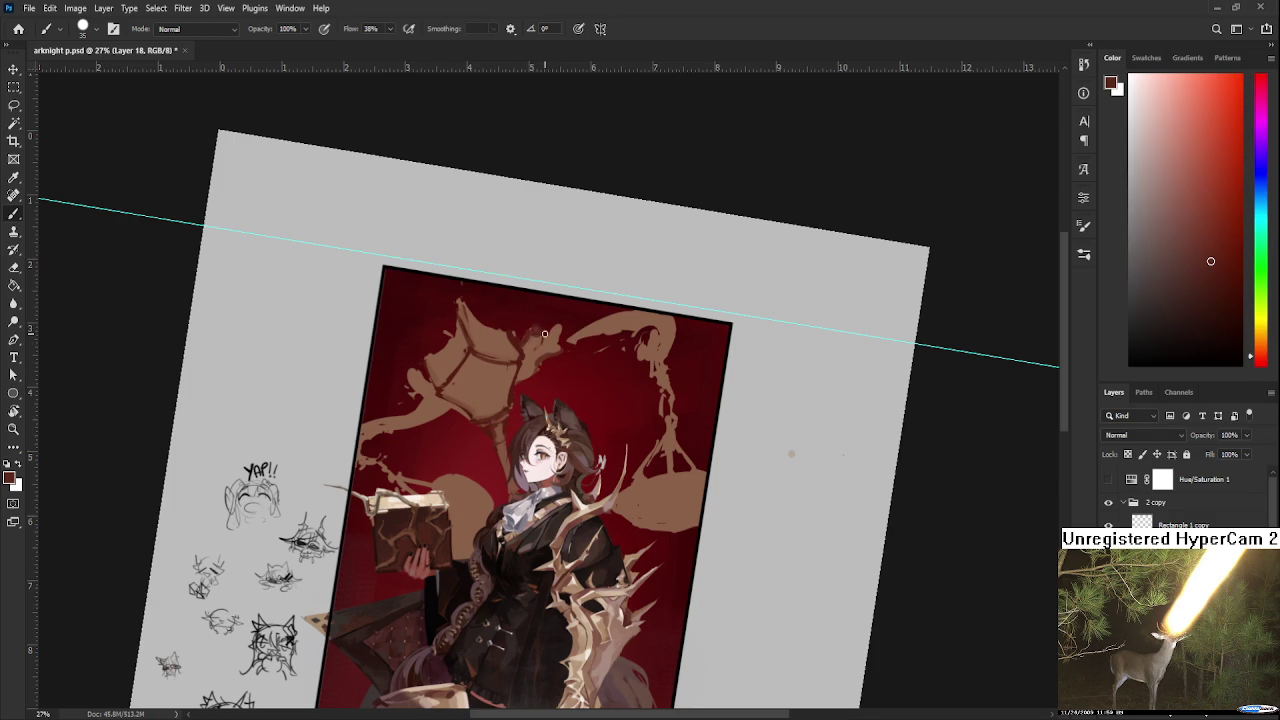
alt+click(534, 339)
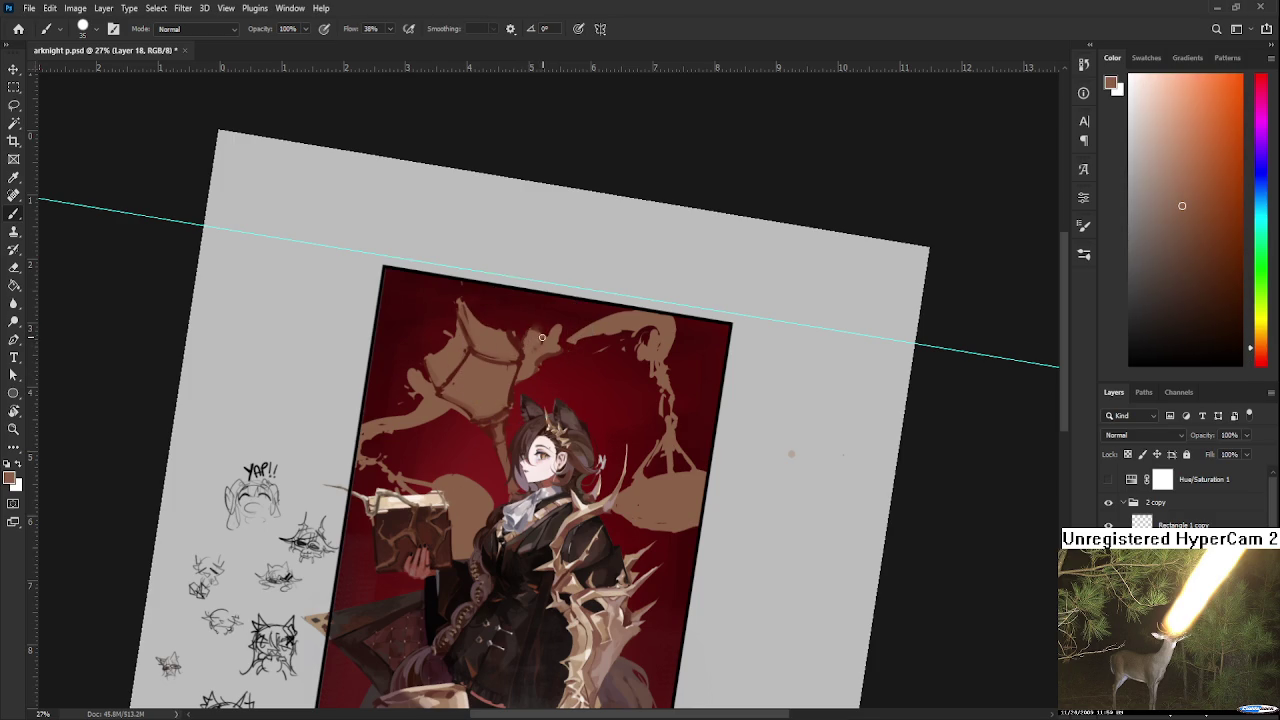
key(r)
mouse_move(534, 339)
mouse_down()
mouse_move(649, 500)
mouse_move(611, 526)
mouse_up()
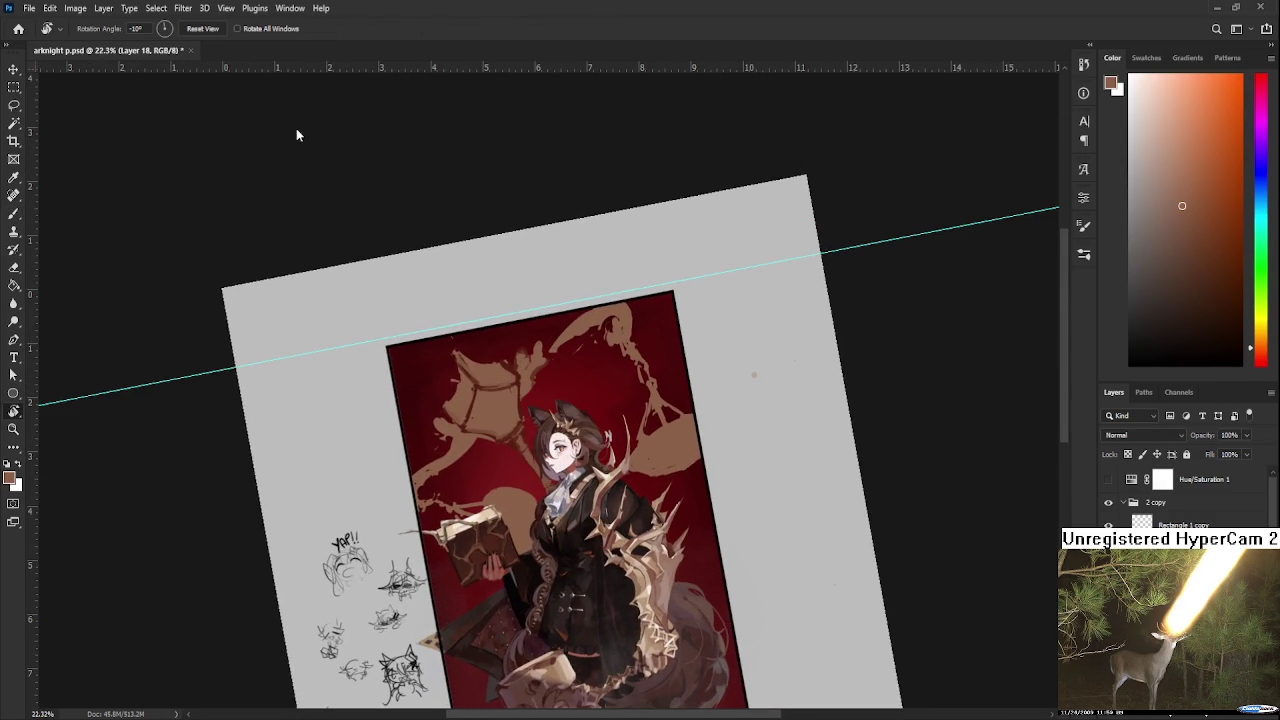
Drag the cyan guide onto the top ruler to delete it and zoom in.
click(14, 69)
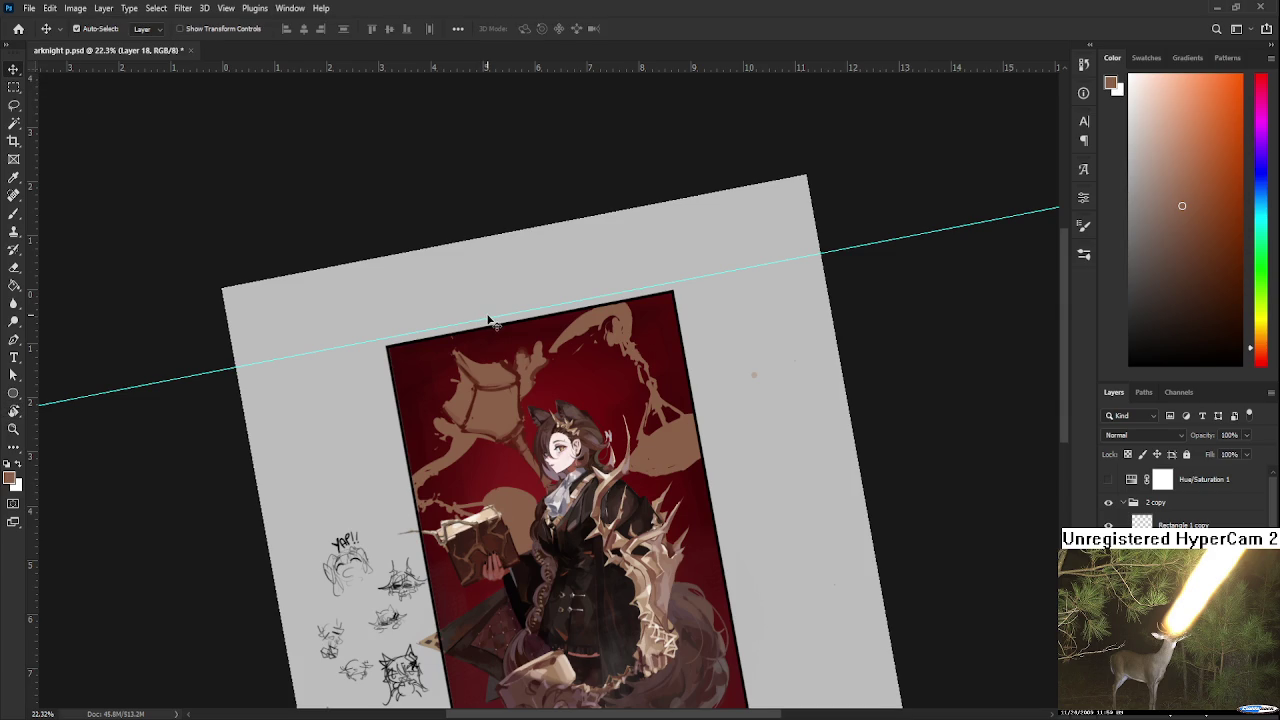
drag(489, 318, 457, 65)
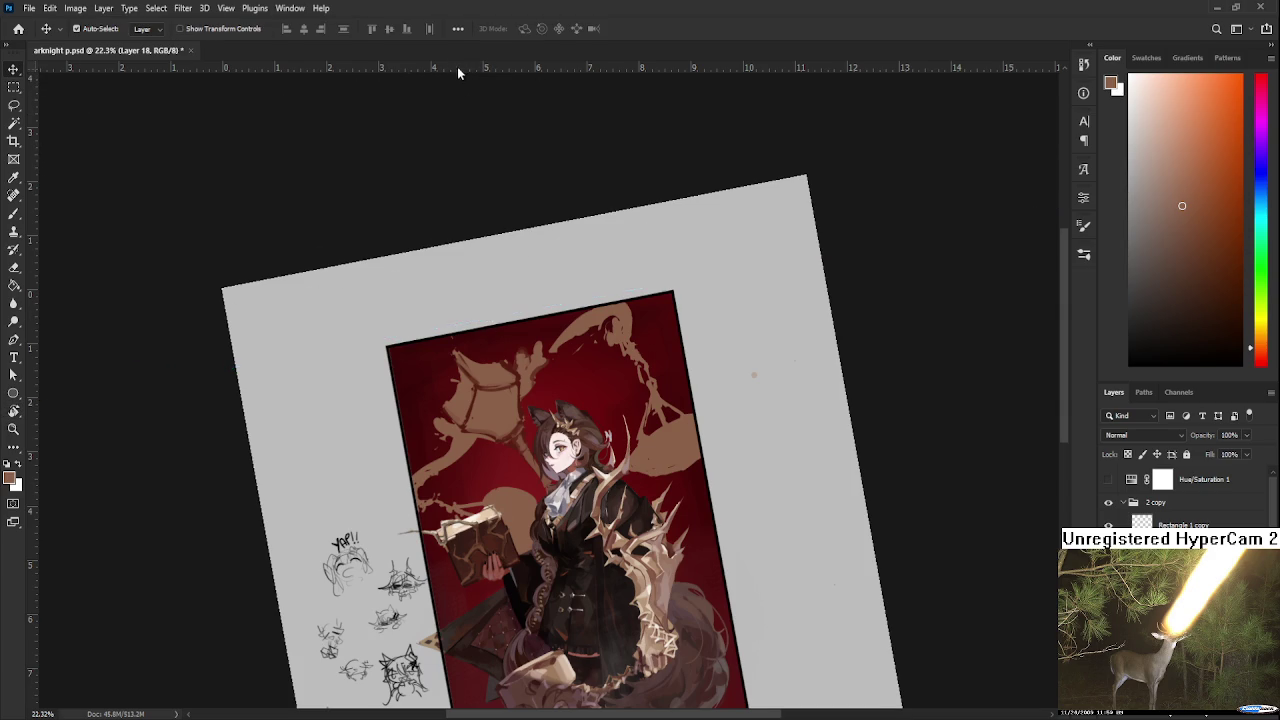
scroll(540, 325, up, 1)
scroll(540, 325, up, 2)
key(b)
Sample dark red and brown shades around the crossbar right of the left pan.
drag(543, 340, 548, 370)
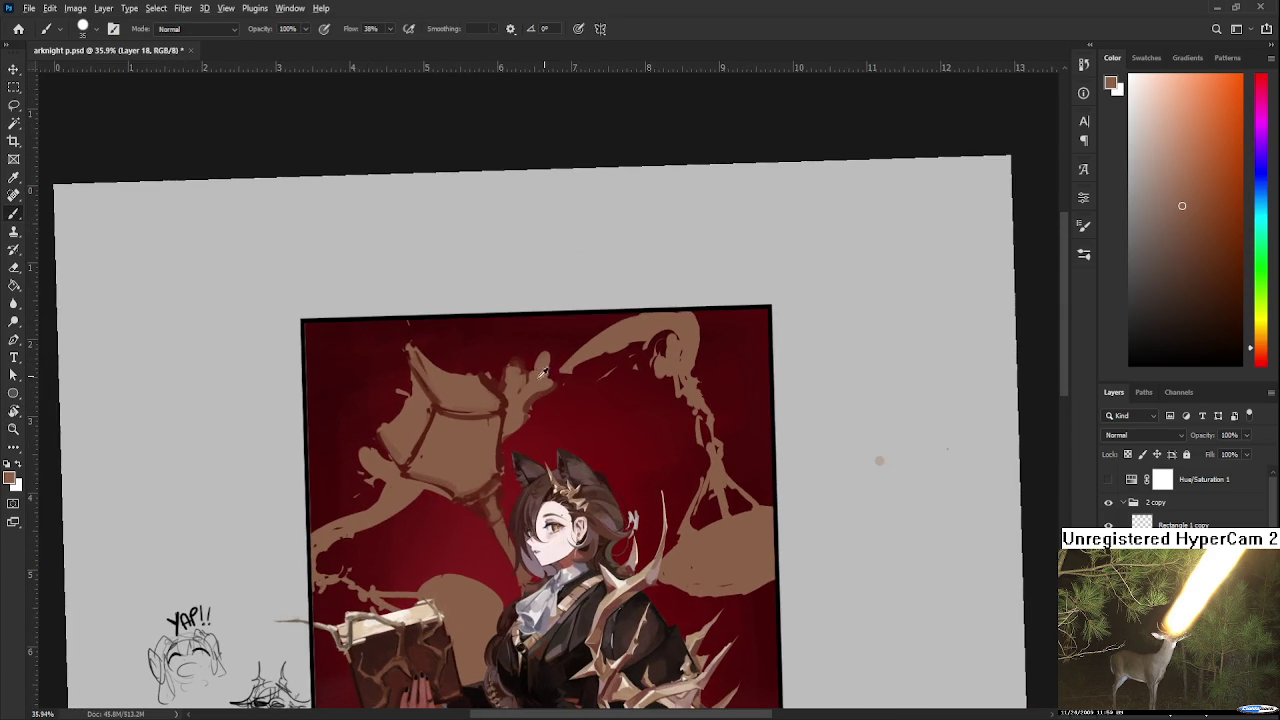
alt+click(514, 368)
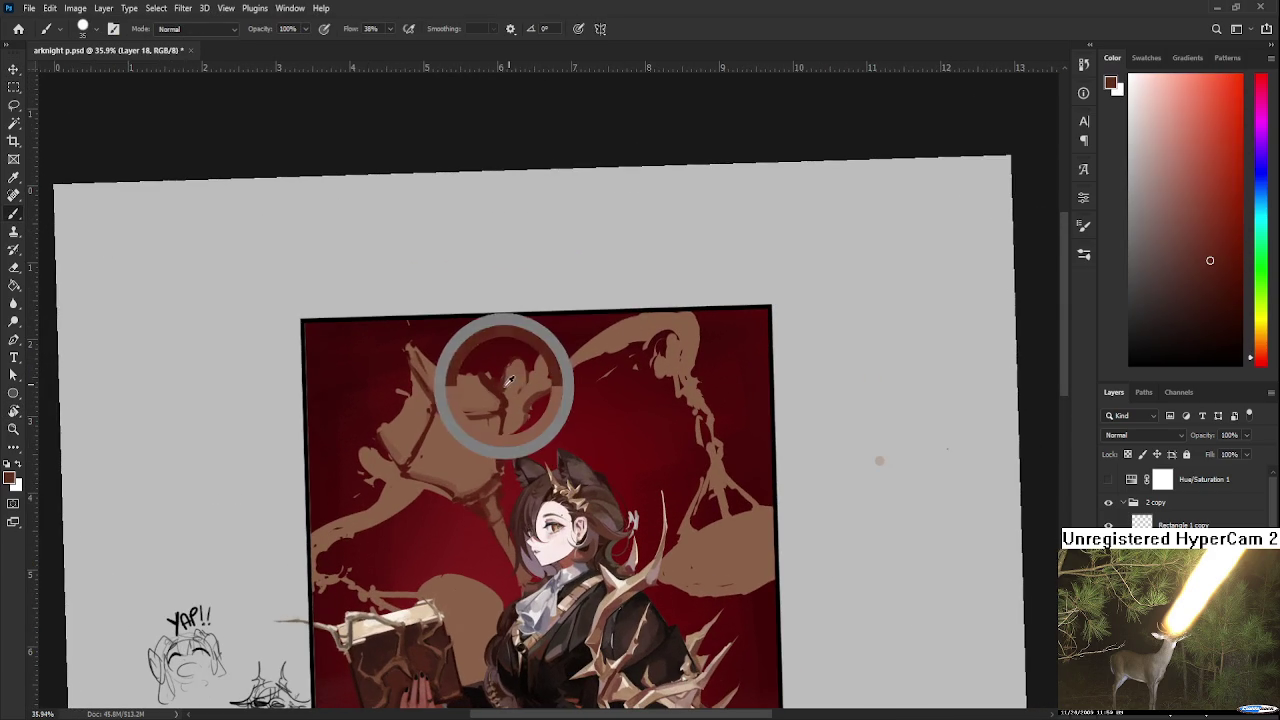
alt+click(518, 370)
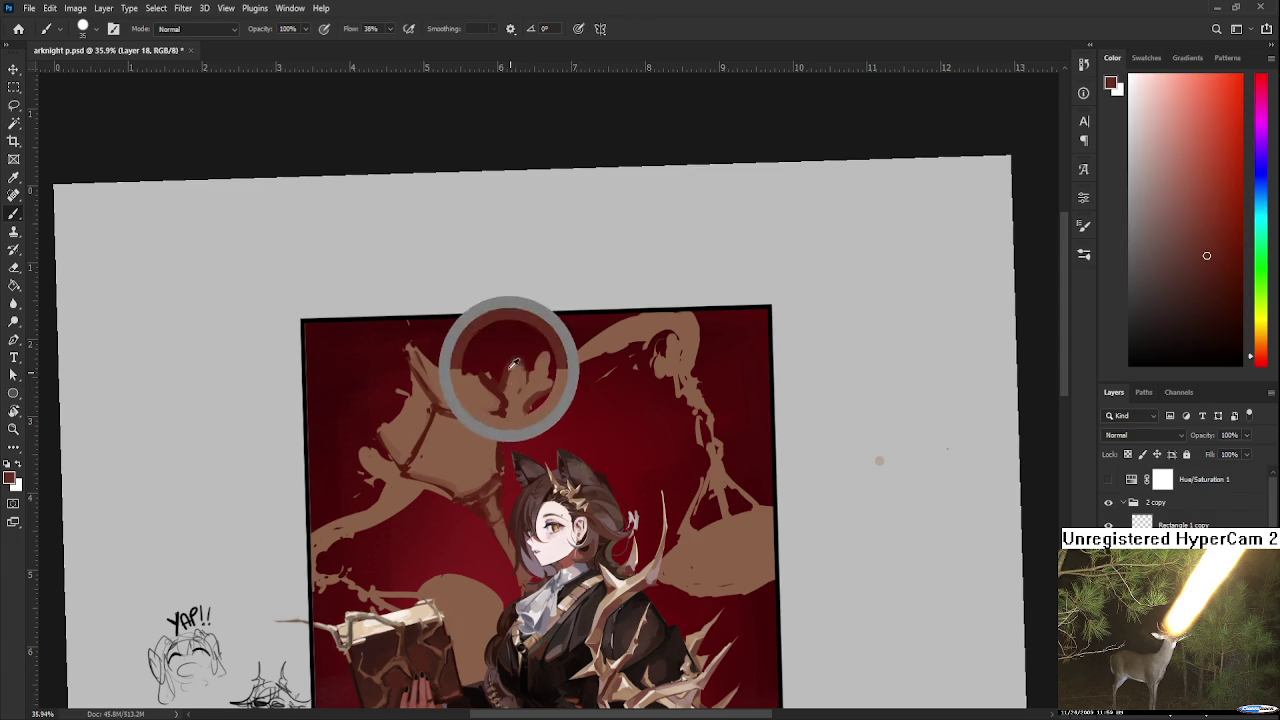
alt+click(528, 363)
alt+click(520, 365)
alt+click(540, 365)
alt+click(534, 366)
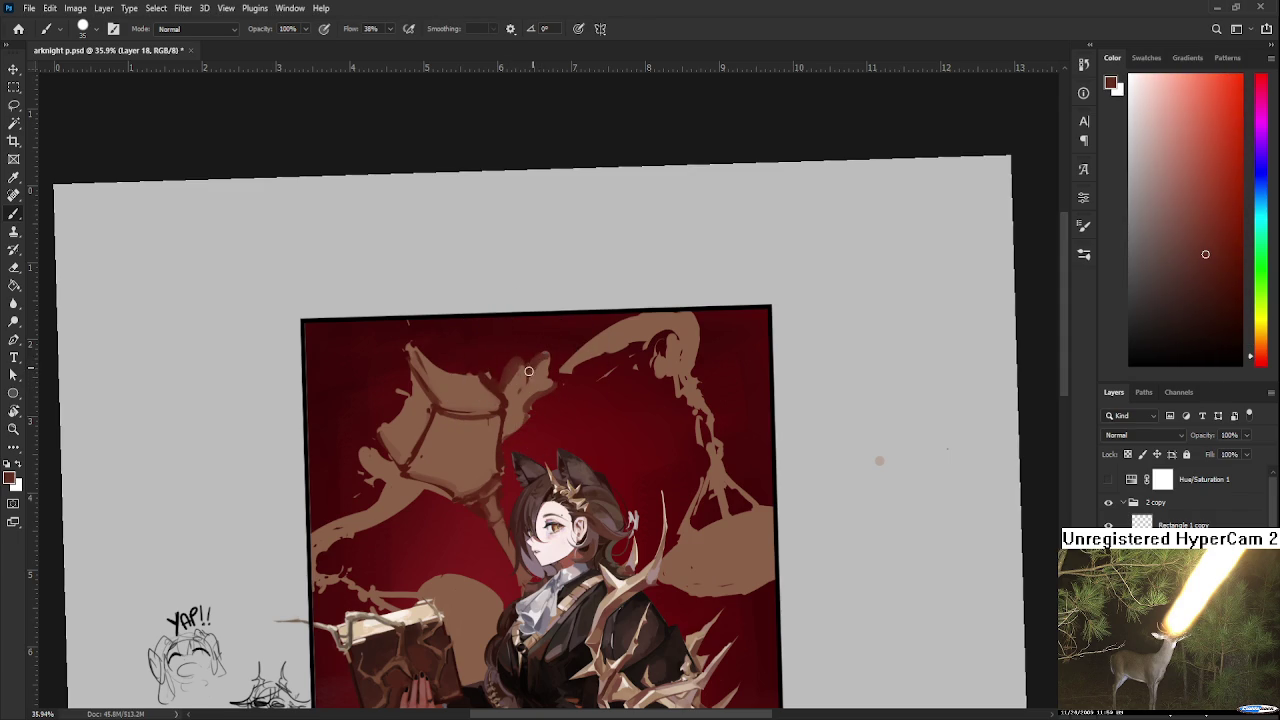
alt+click(548, 360)
Cut back the crossbar's edges with dark red, resampling the red background.
mouse_move(563, 372)
mouse_down()
mouse_move(539, 410)
mouse_move(624, 358)
mouse_up()
alt+click(529, 394)
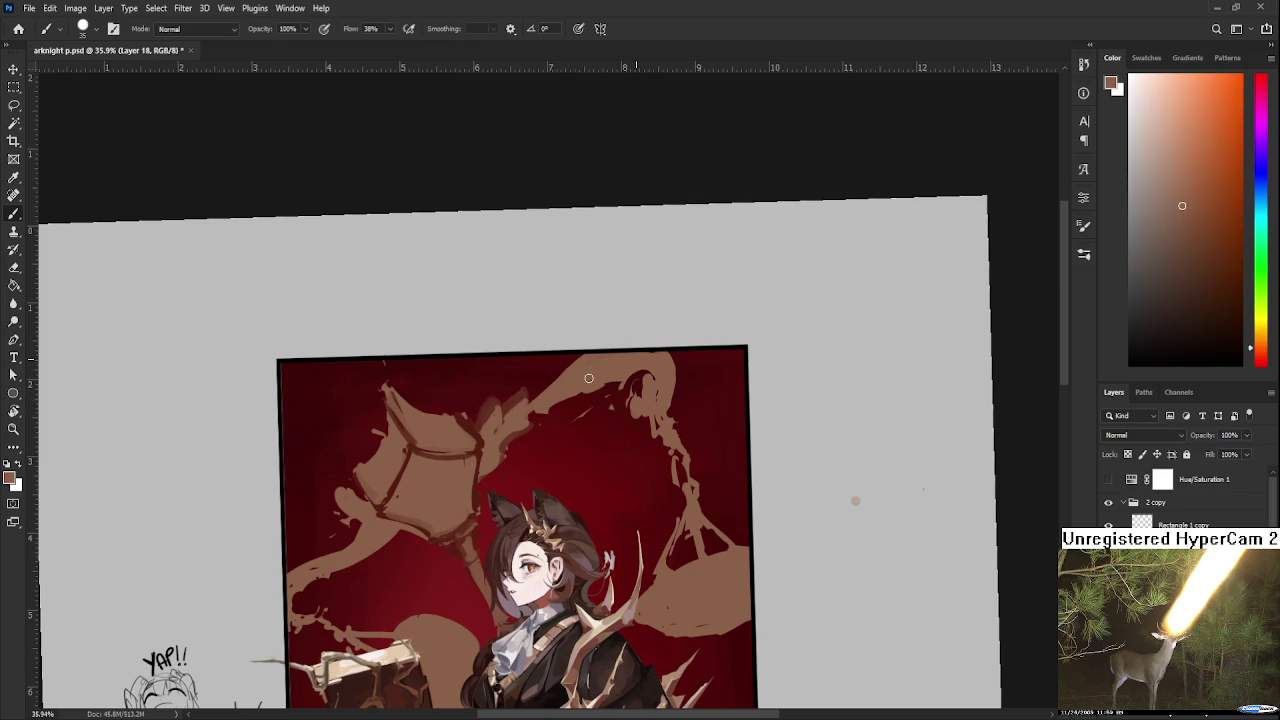
key(e)
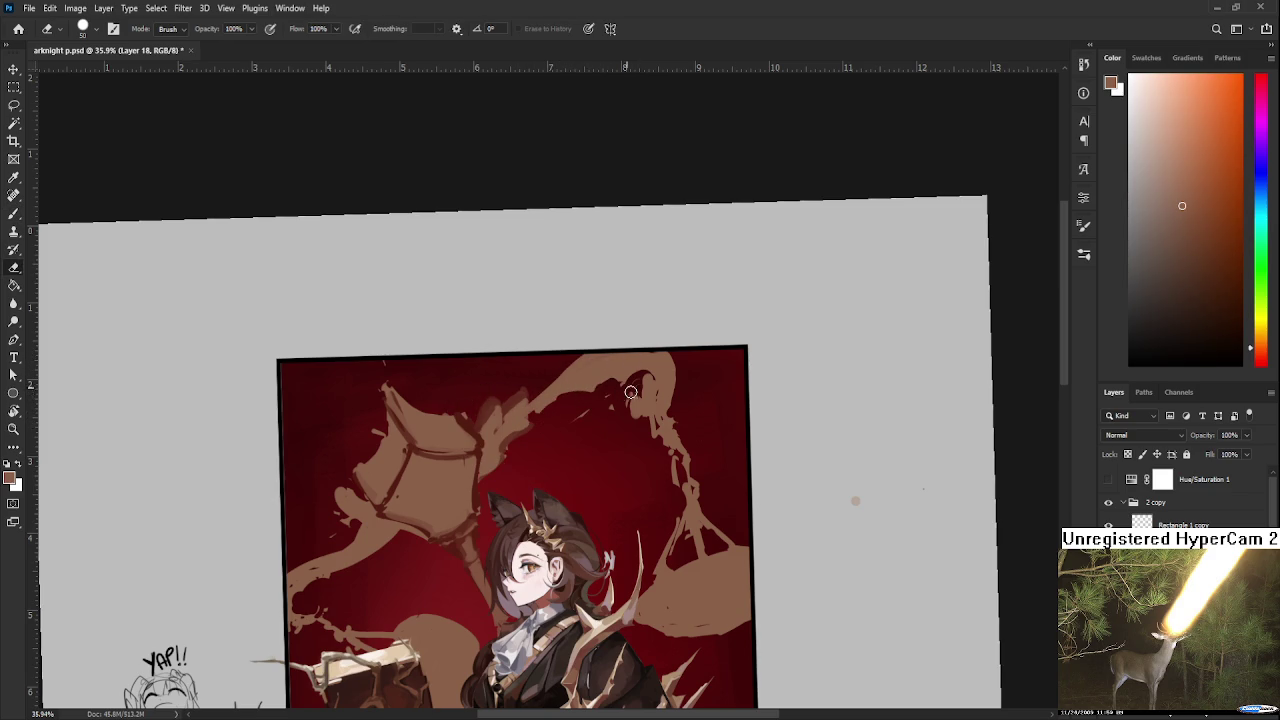
key(b)
drag(600, 388, 505, 386)
alt+click(503, 388)
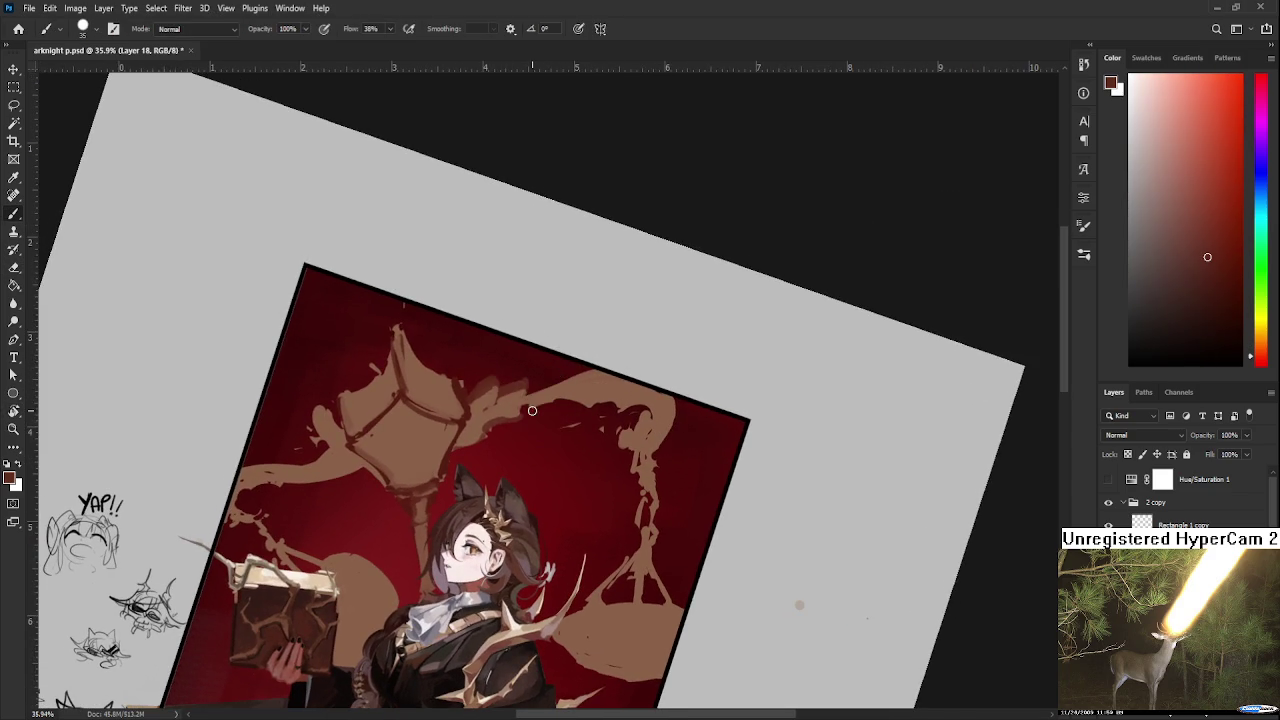
Paint two dark red strokes along the tan beam's top edge, then rotate the view upright.
mouse_move(594, 410)
mouse_down()
mouse_move(586, 417)
mouse_move(636, 408)
mouse_move(612, 402)
mouse_up()
mouse_move(538, 390)
mouse_down()
mouse_move(522, 400)
mouse_move(597, 370)
mouse_up()
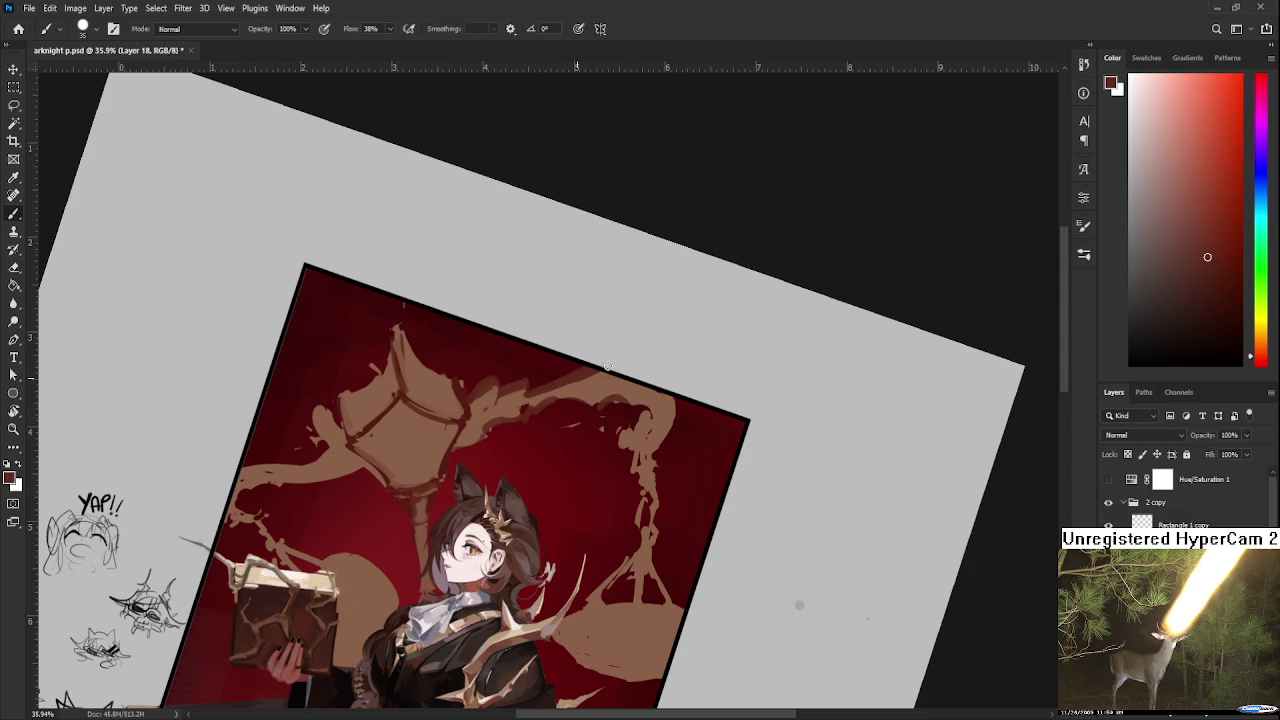
scroll(618, 361, down, 2)
key(r)
drag(743, 523, 777, 434)
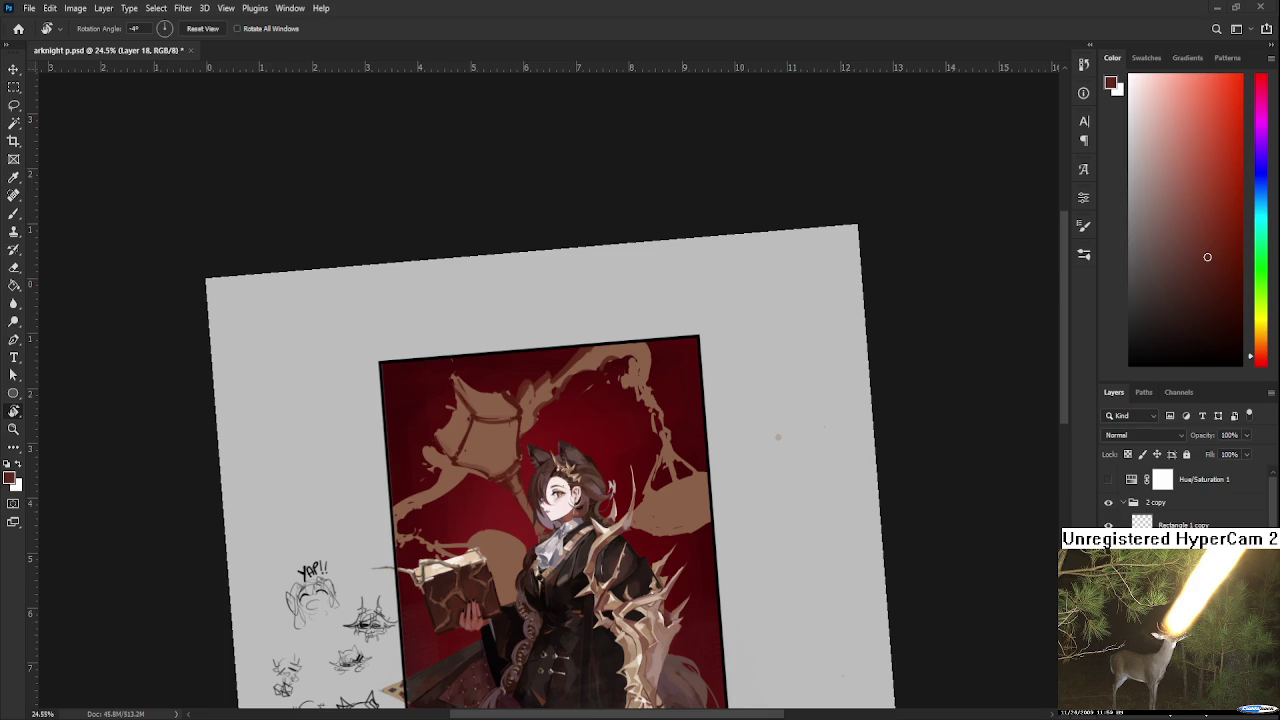
key(b)
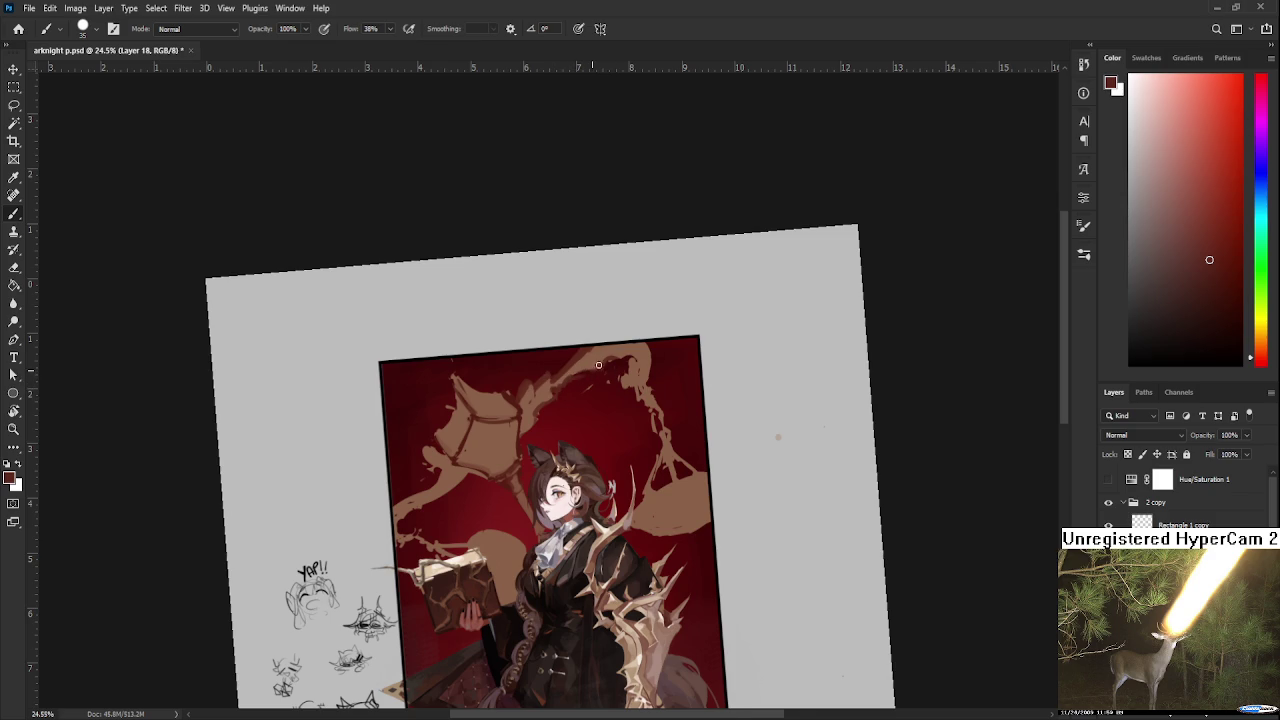
Sample the scale's tan and brush it over the top-right end of the beam.
scroll(600, 365, up, 1)
drag(576, 416, 567, 390)
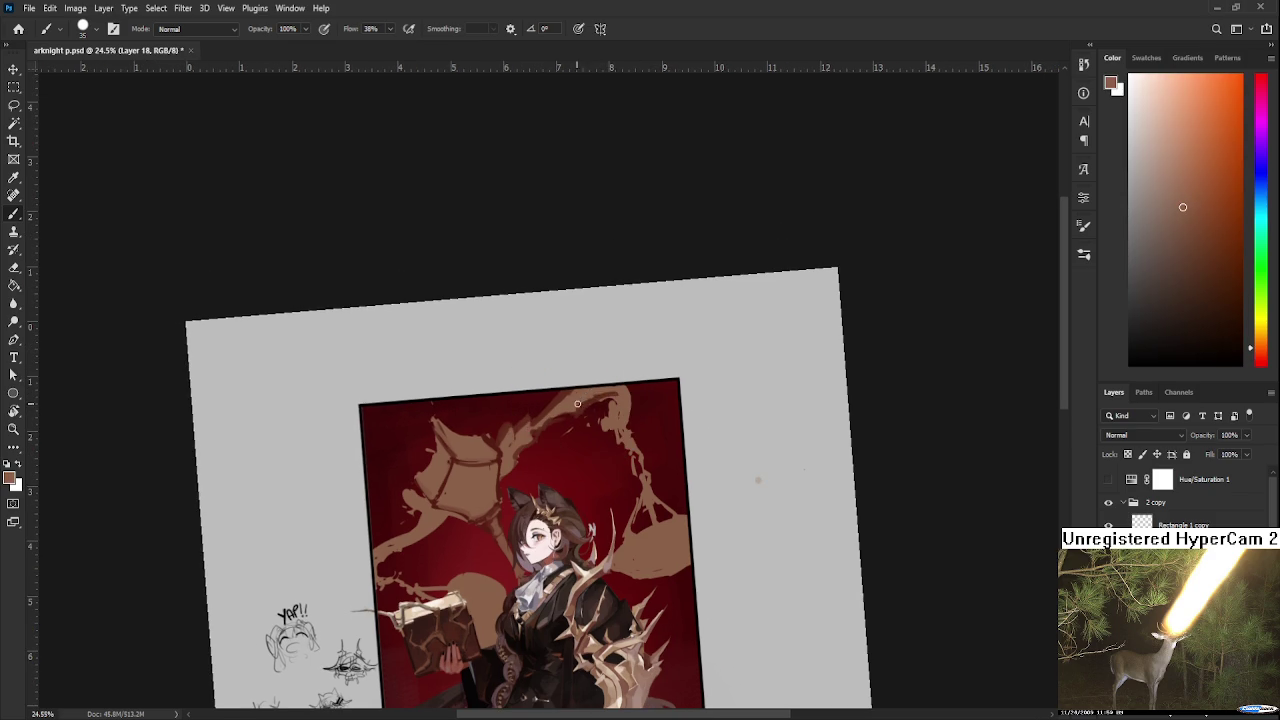
alt+click(552, 400)
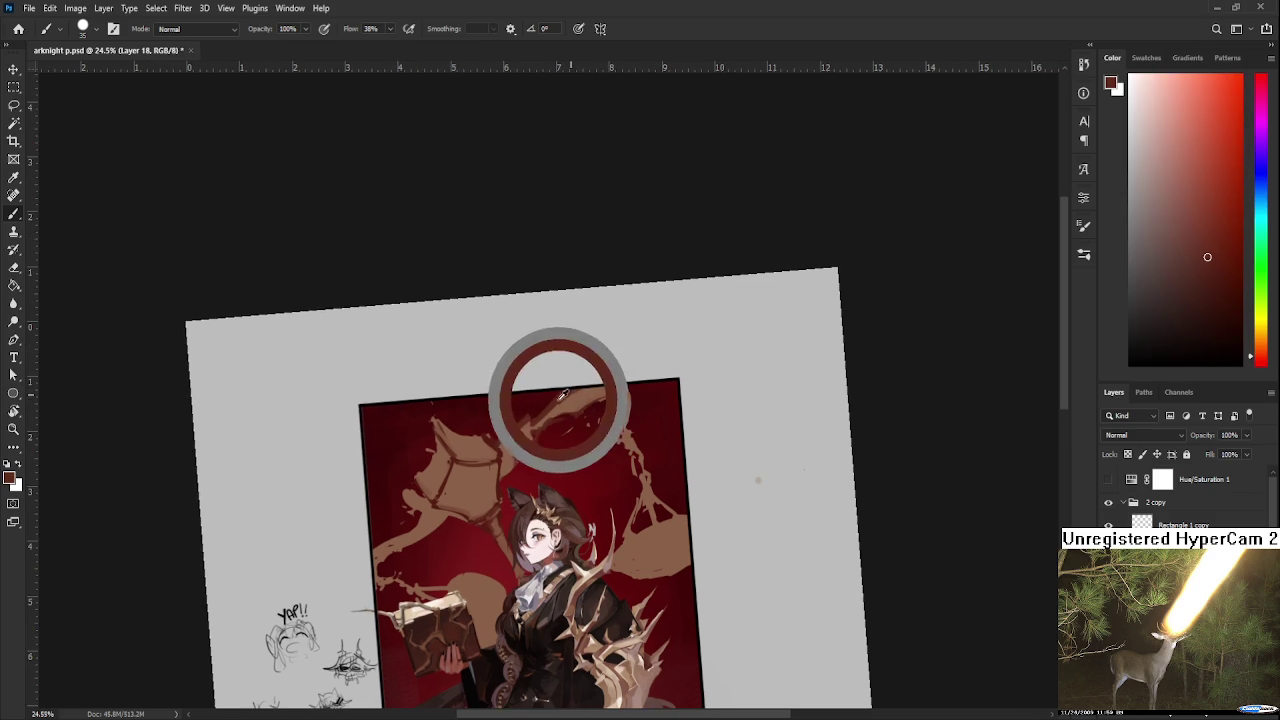
mouse_move(604, 386)
mouse_down()
mouse_move(615, 405)
mouse_move(622, 392)
mouse_move(620, 408)
mouse_up()
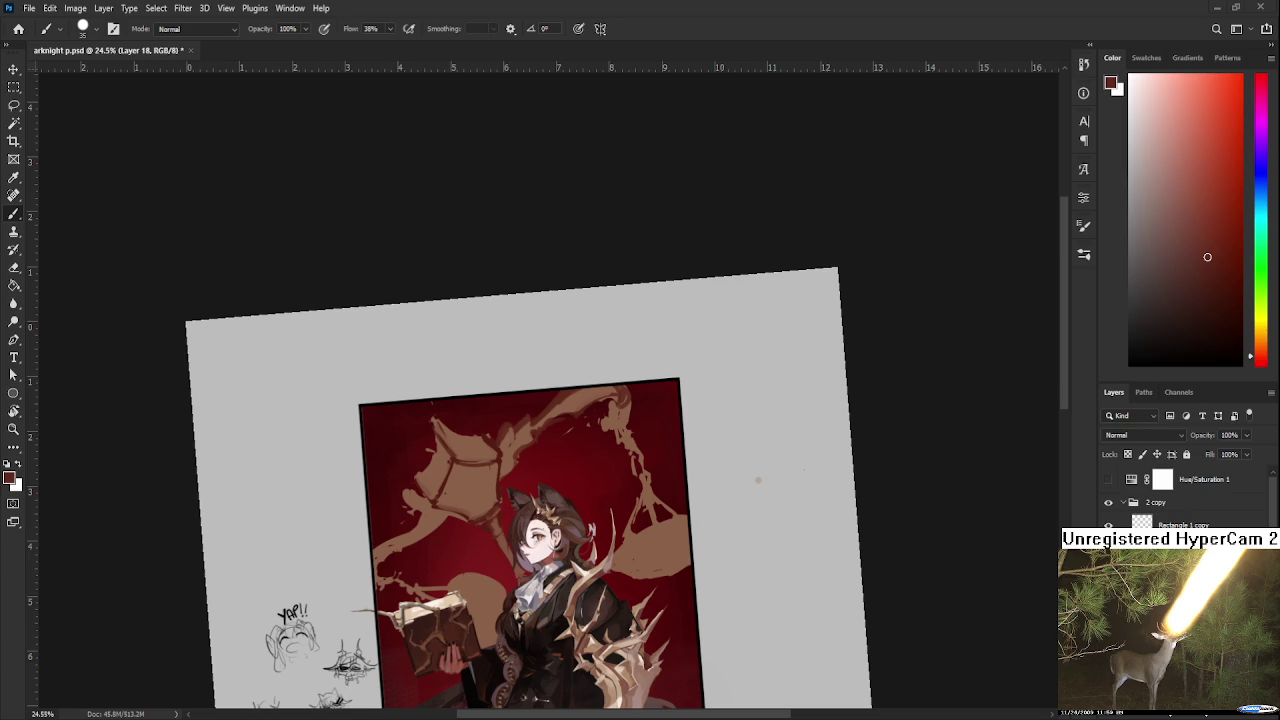
scroll(449, 504, up, 2)
scroll(445, 506, up, 2)
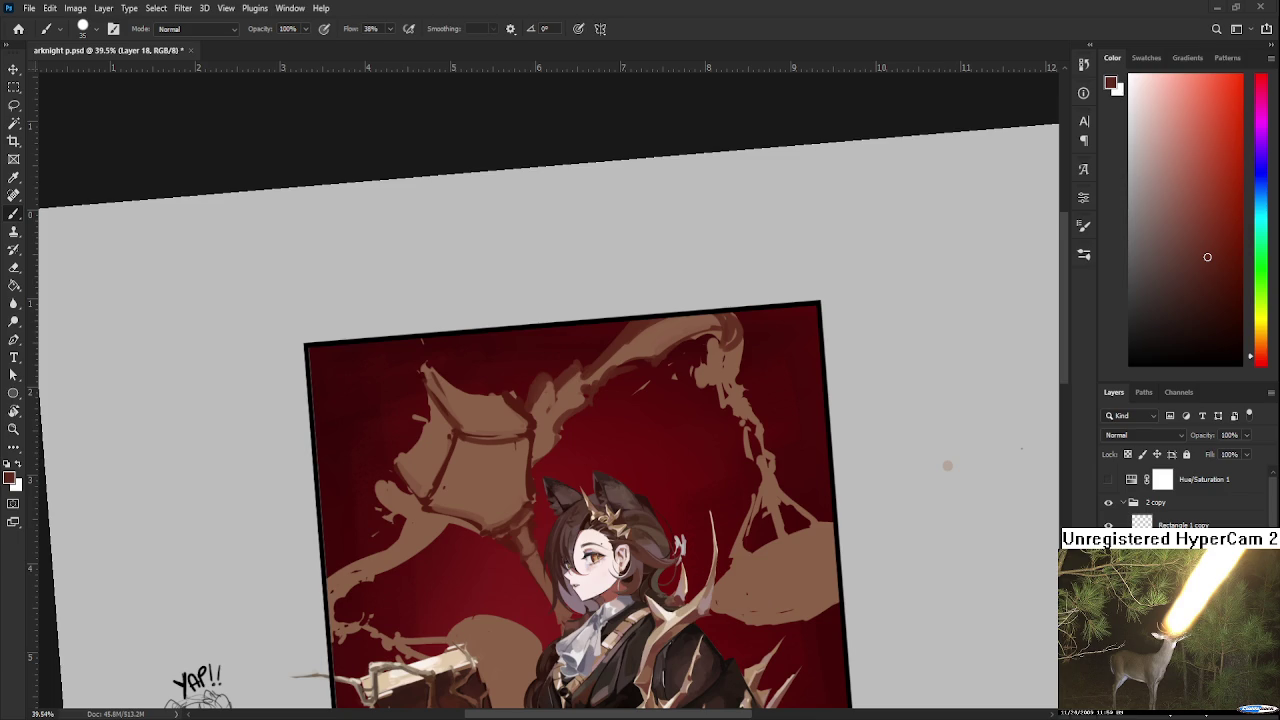
Paint a light-brown curl at the beam's right end.
alt+click(638, 334)
alt+click(735, 343)
drag(735, 340, 714, 359)
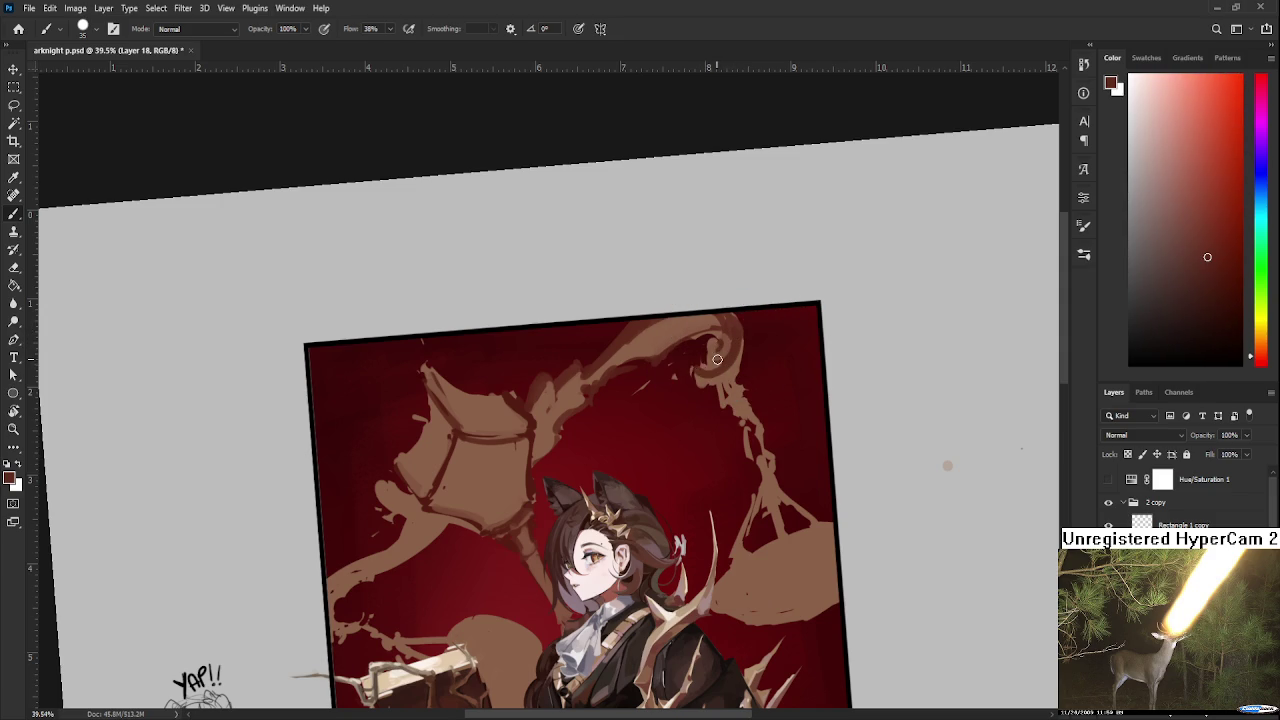
alt+click(711, 354)
alt+click(713, 358)
mouse_move(704, 347)
mouse_down()
mouse_move(710, 358)
mouse_move(708, 346)
mouse_up()
Erase the curl's centre, then resample the dark red and the beam's lighter brown.
key(e)
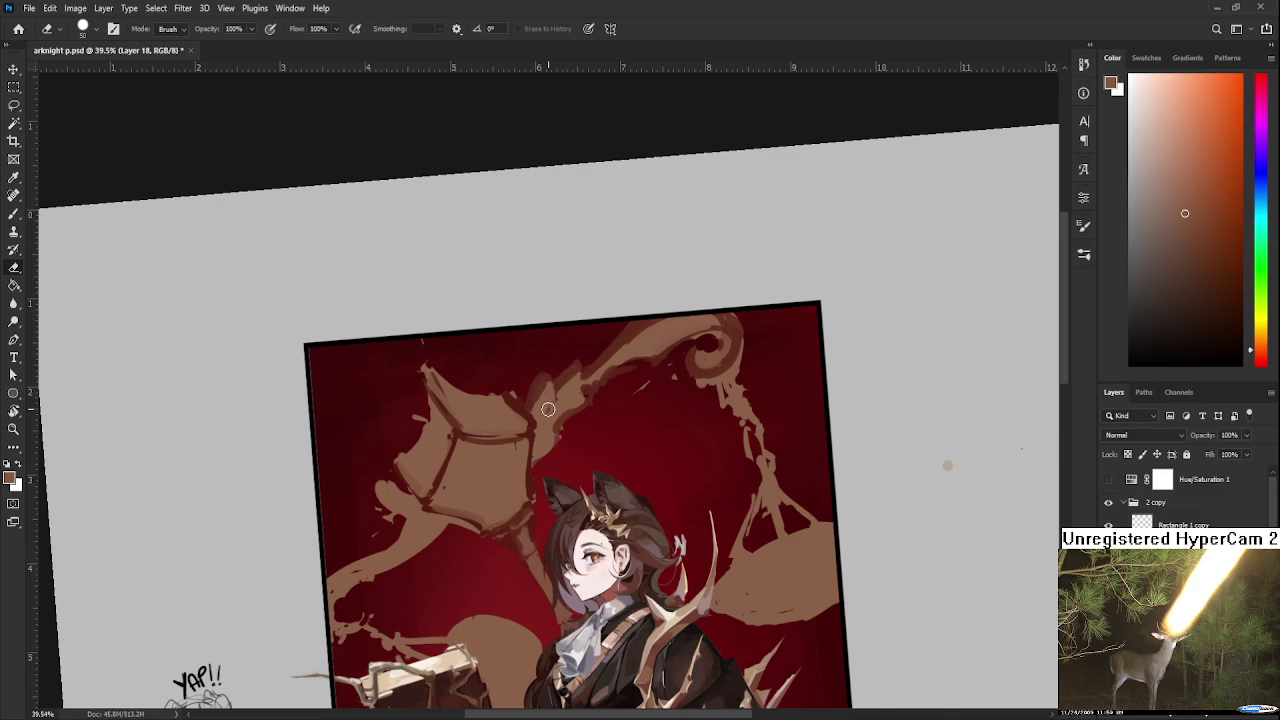
scroll(549, 409, up, 1)
key(b)
alt+click(750, 340)
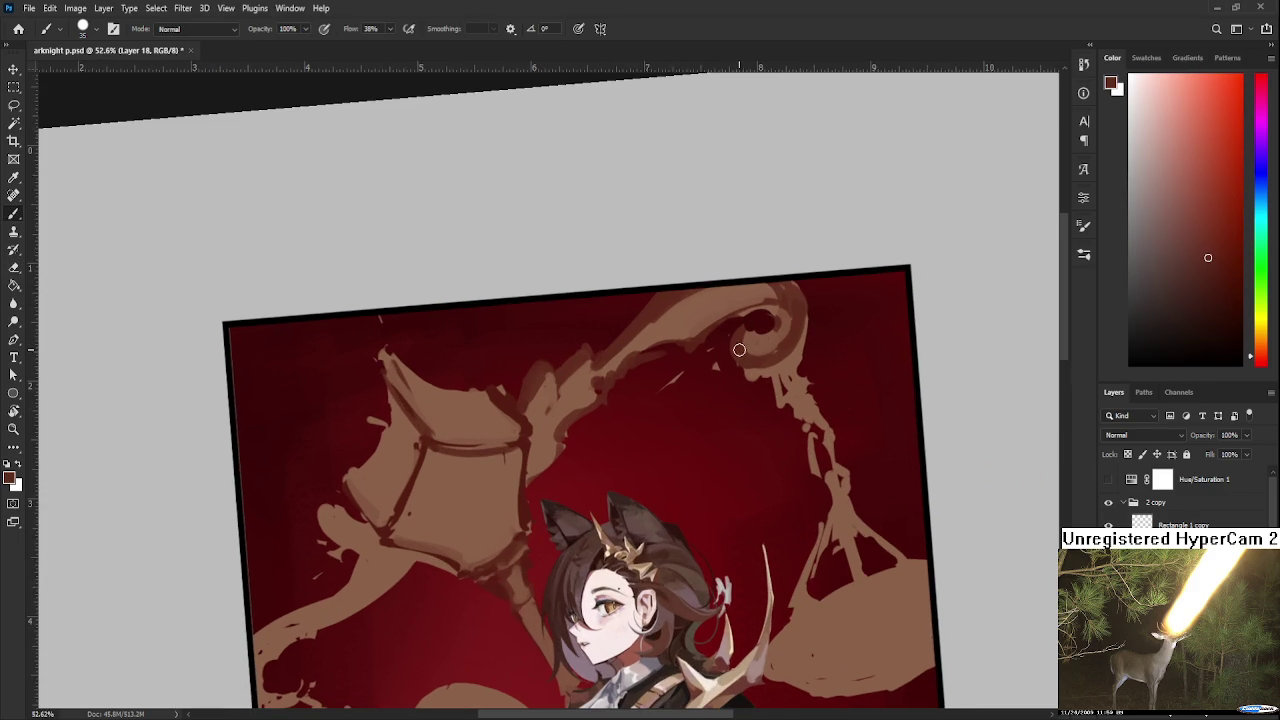
alt+click(748, 330)
alt+click(748, 330)
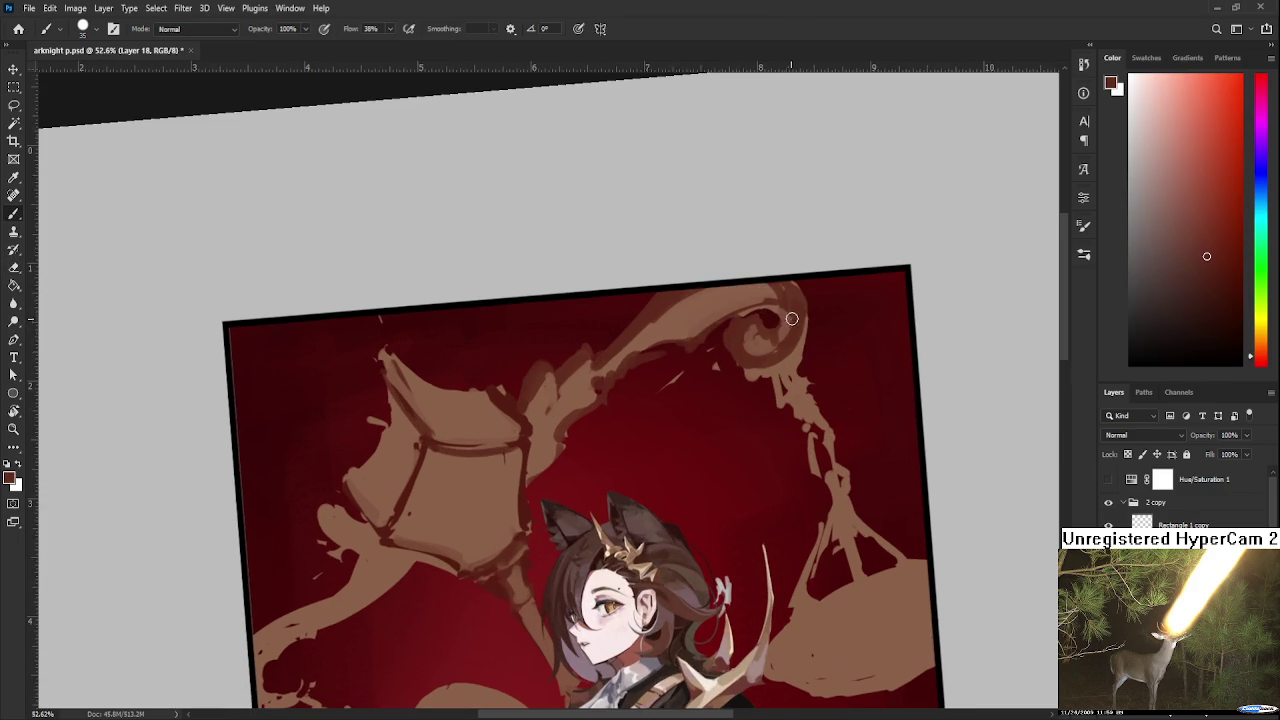
alt+click(771, 326)
alt+click(754, 346)
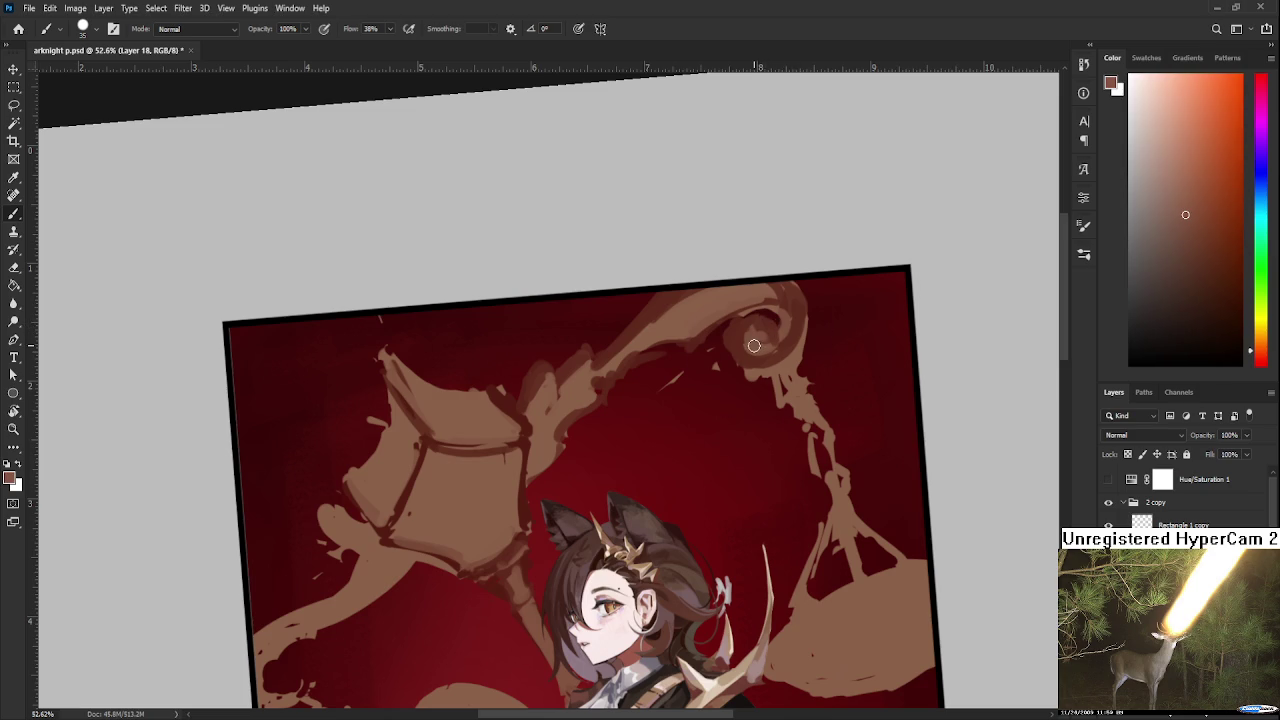
scroll(754, 346, down, 2)
scroll(797, 328, down, 2)
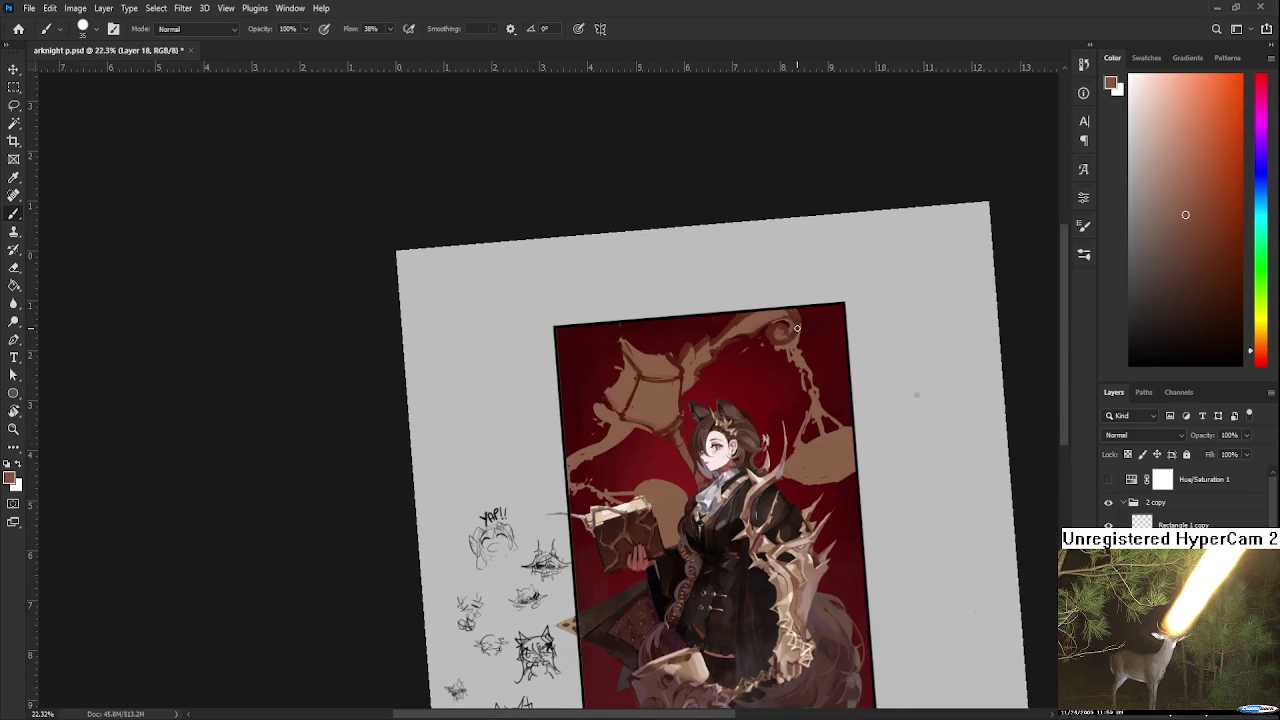
Outline the scale's edge in dark red and paint a dark brown oval ring around the small pan.
scroll(797, 328, up, 1)
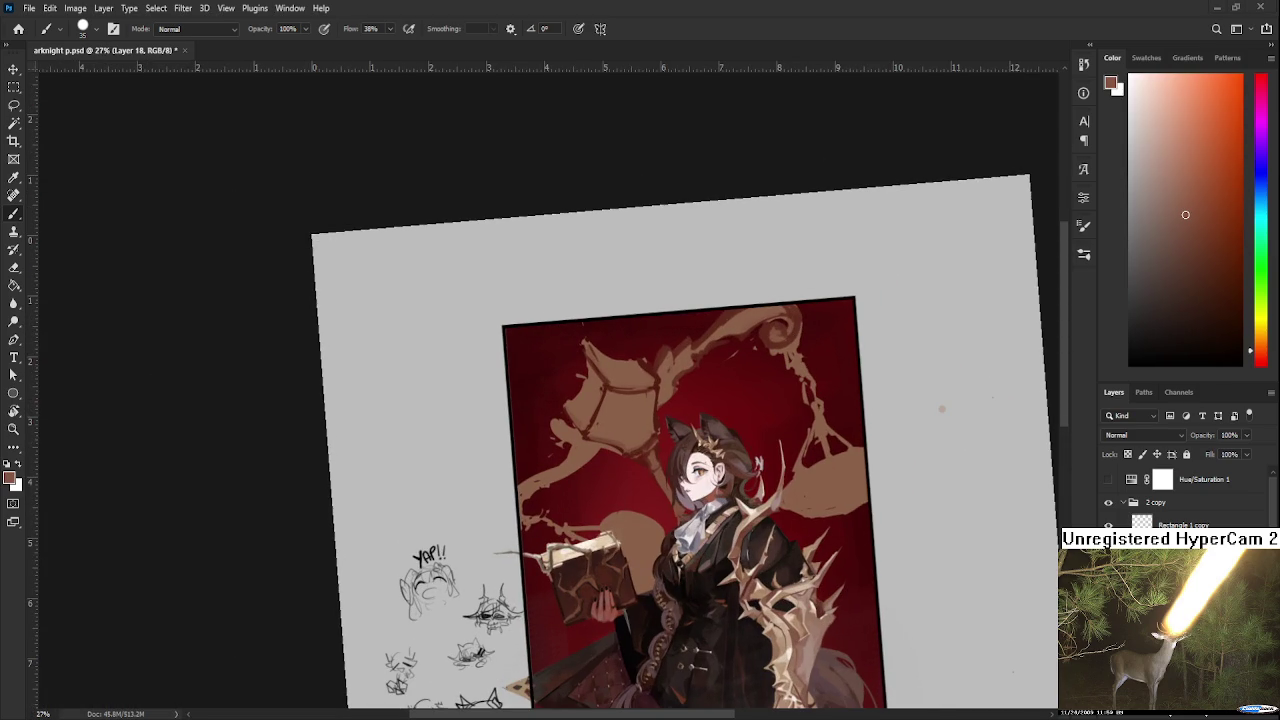
alt+click(800, 348)
alt+click(787, 357)
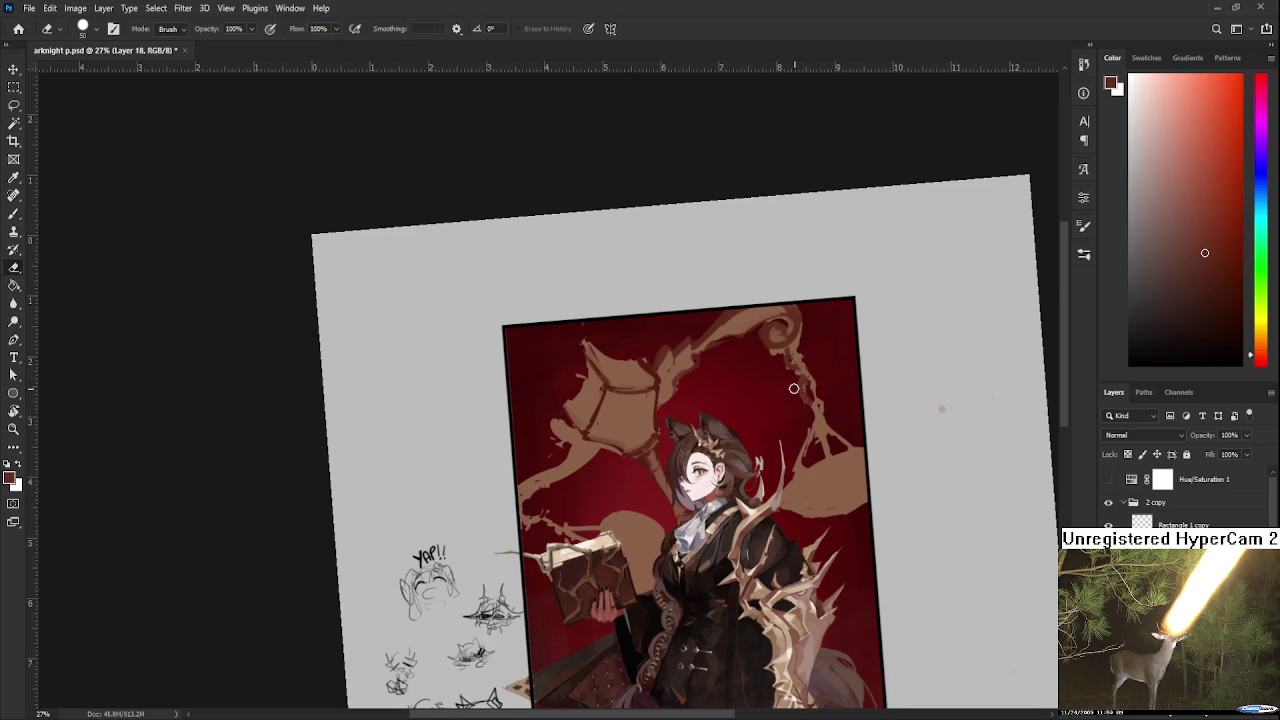
mouse_move(807, 383)
mouse_down()
mouse_move(820, 412)
mouse_move(814, 401)
mouse_up()
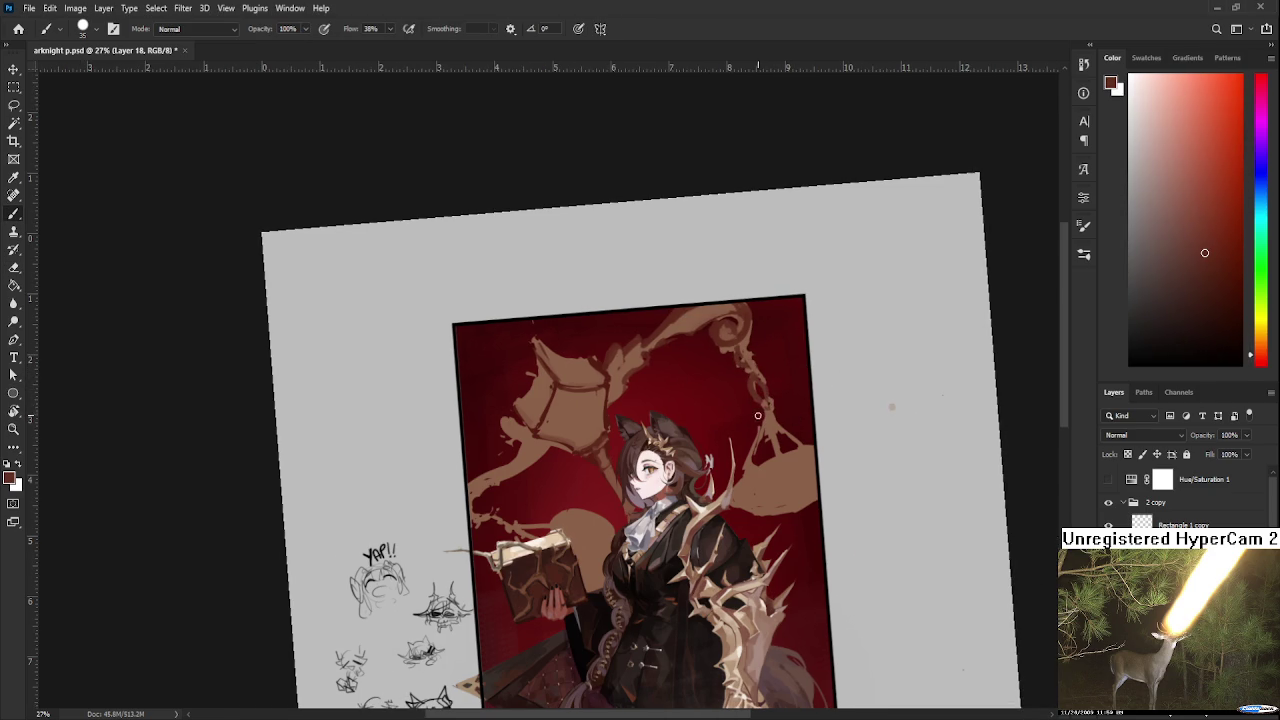
alt+click(598, 386)
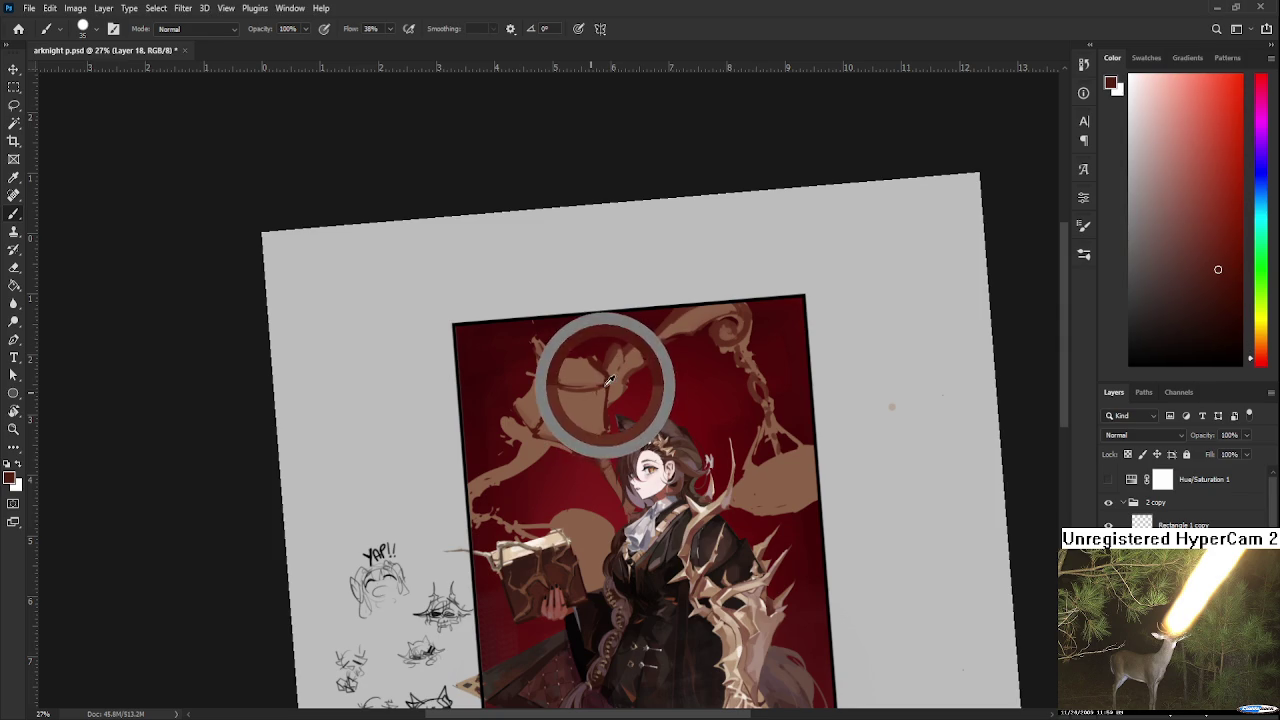
drag(770, 484, 806, 480)
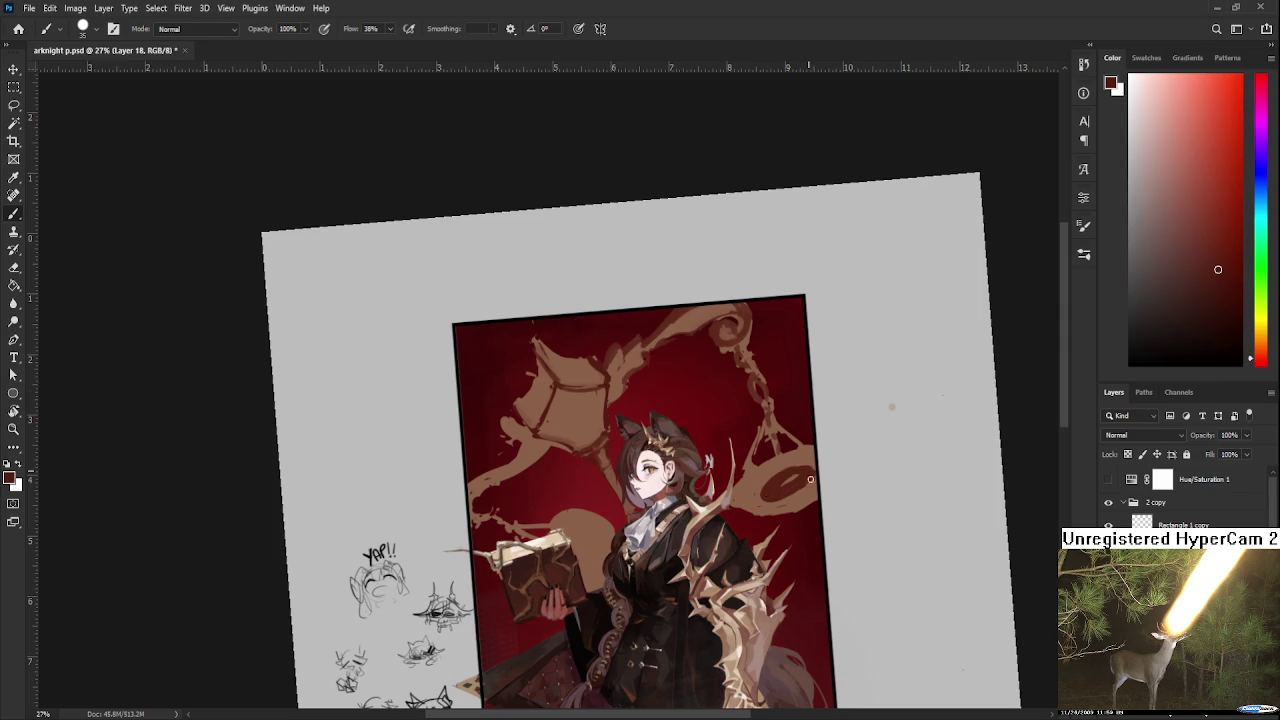
key(ctrl+z)
key(ctrl+z)
drag(793, 470, 782, 489)
alt+click(752, 484)
drag(752, 490, 810, 478)
Sample colours from the scale pan, ending with a lighter brown as the working colour.
alt+click(791, 487)
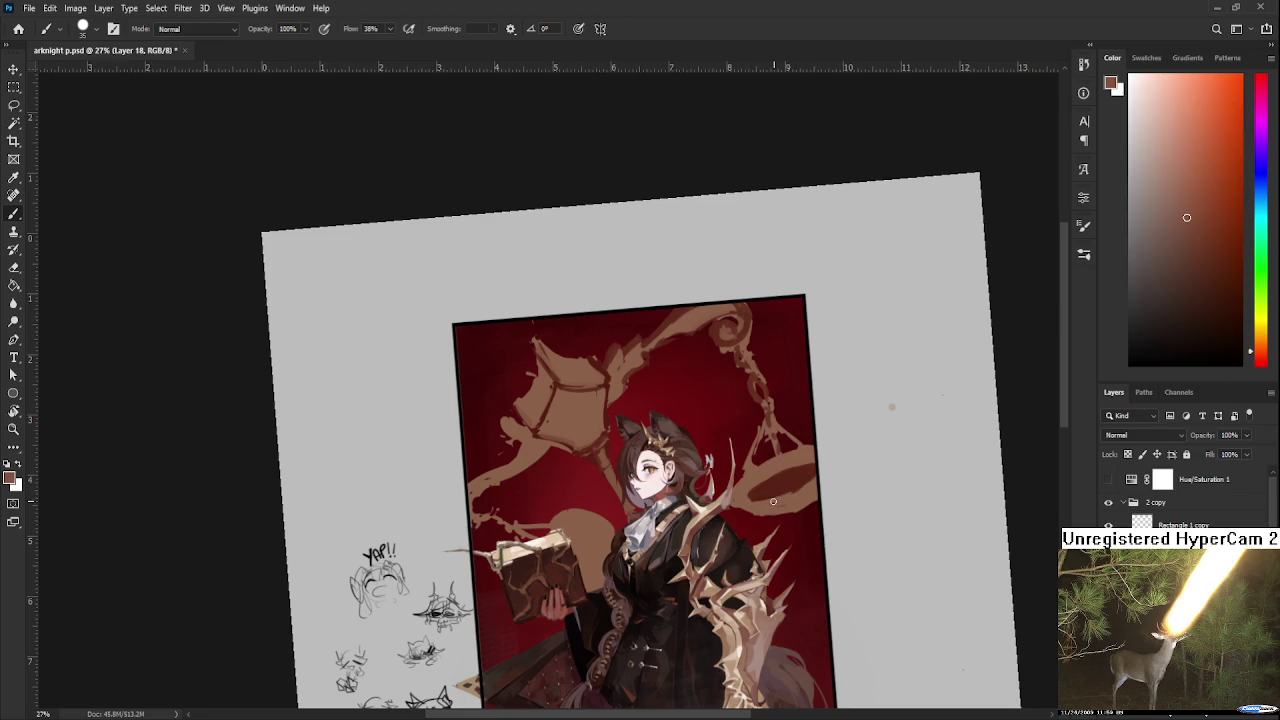
alt+click(764, 490)
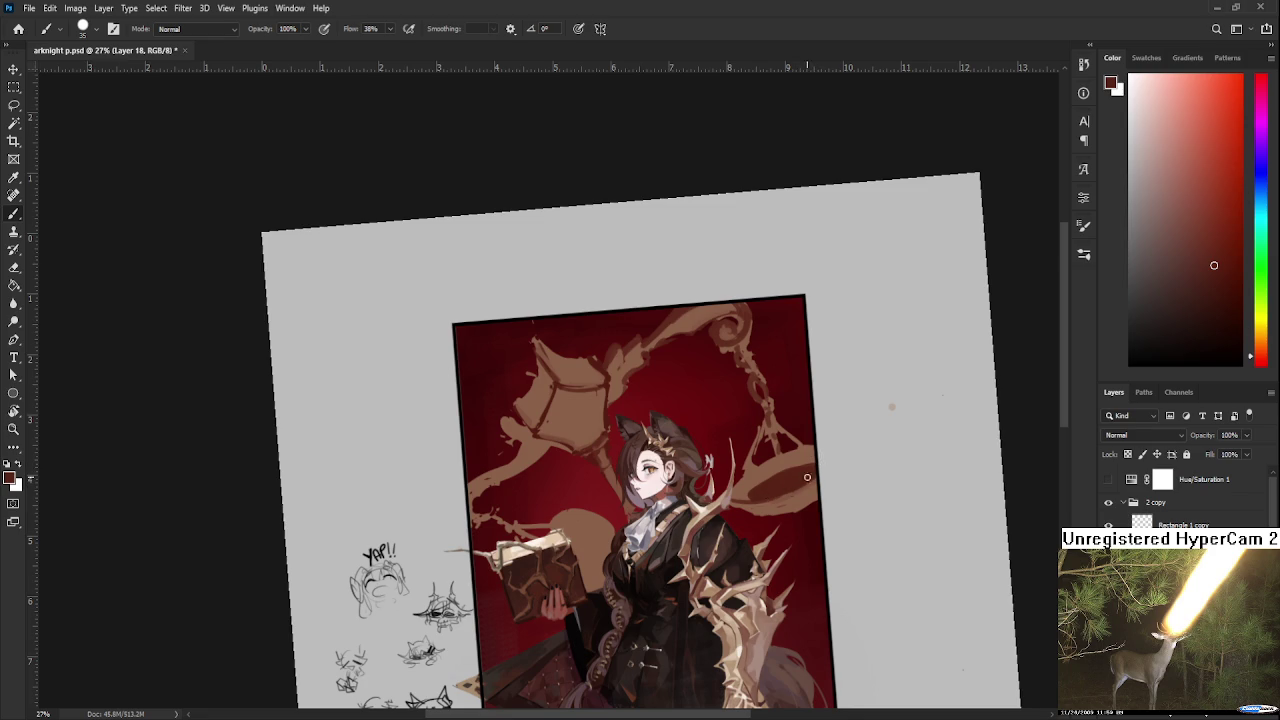
alt+click(803, 501)
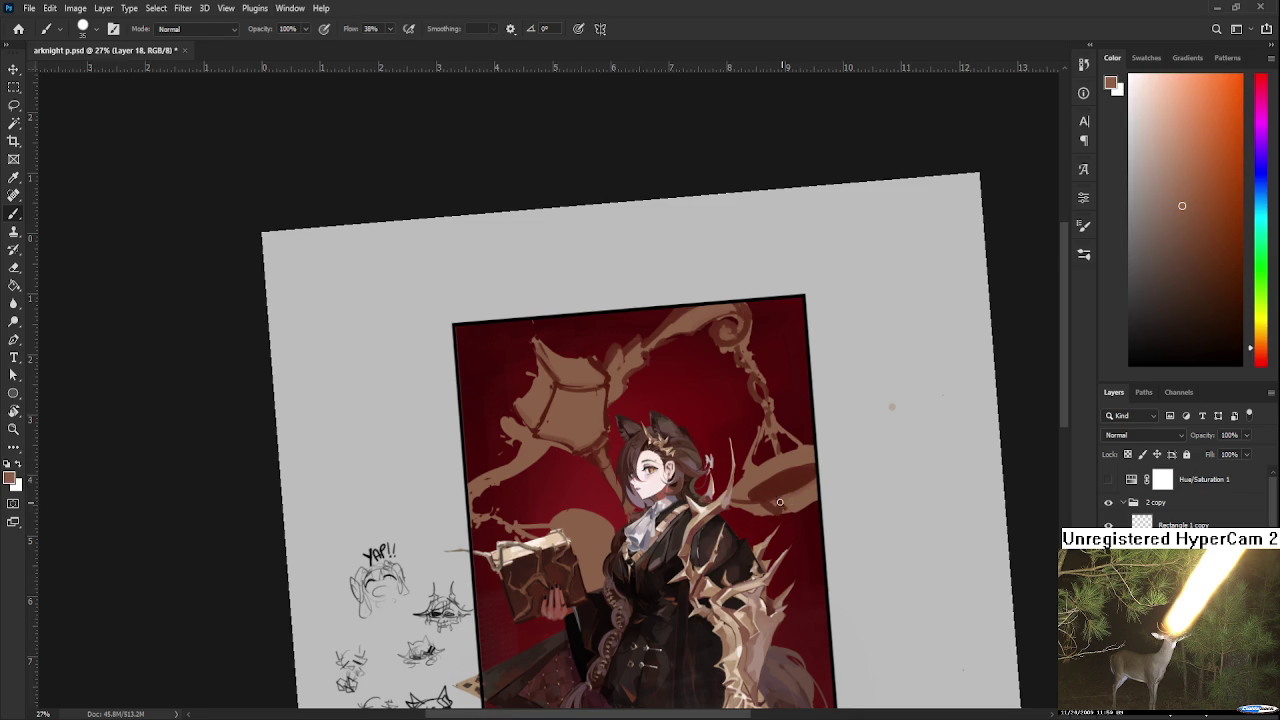
alt+click(818, 494)
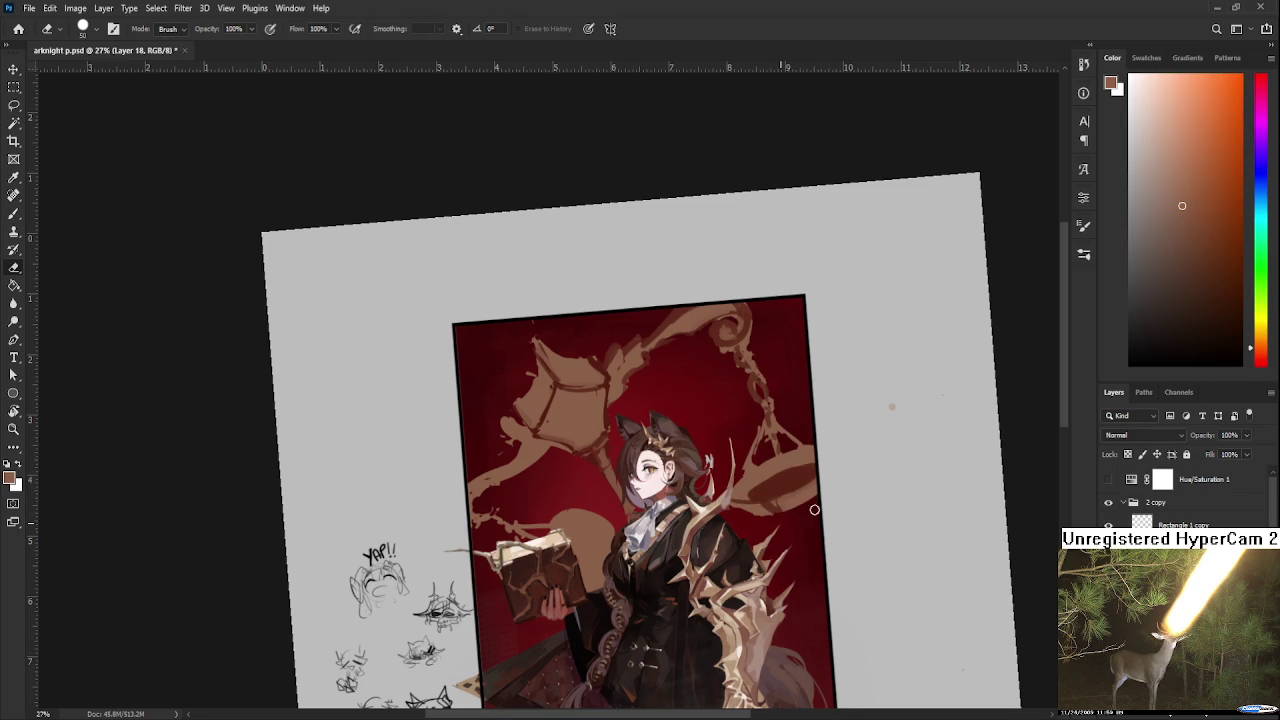
alt+click(779, 503)
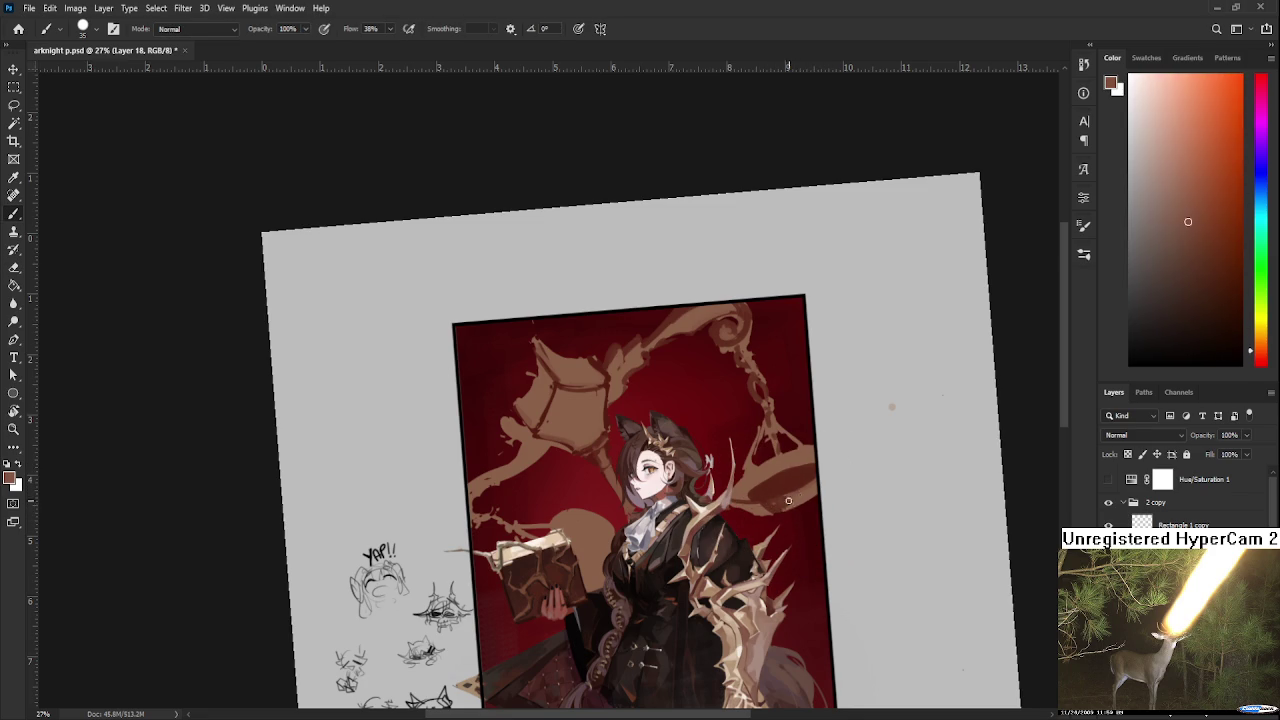
alt+click(796, 480)
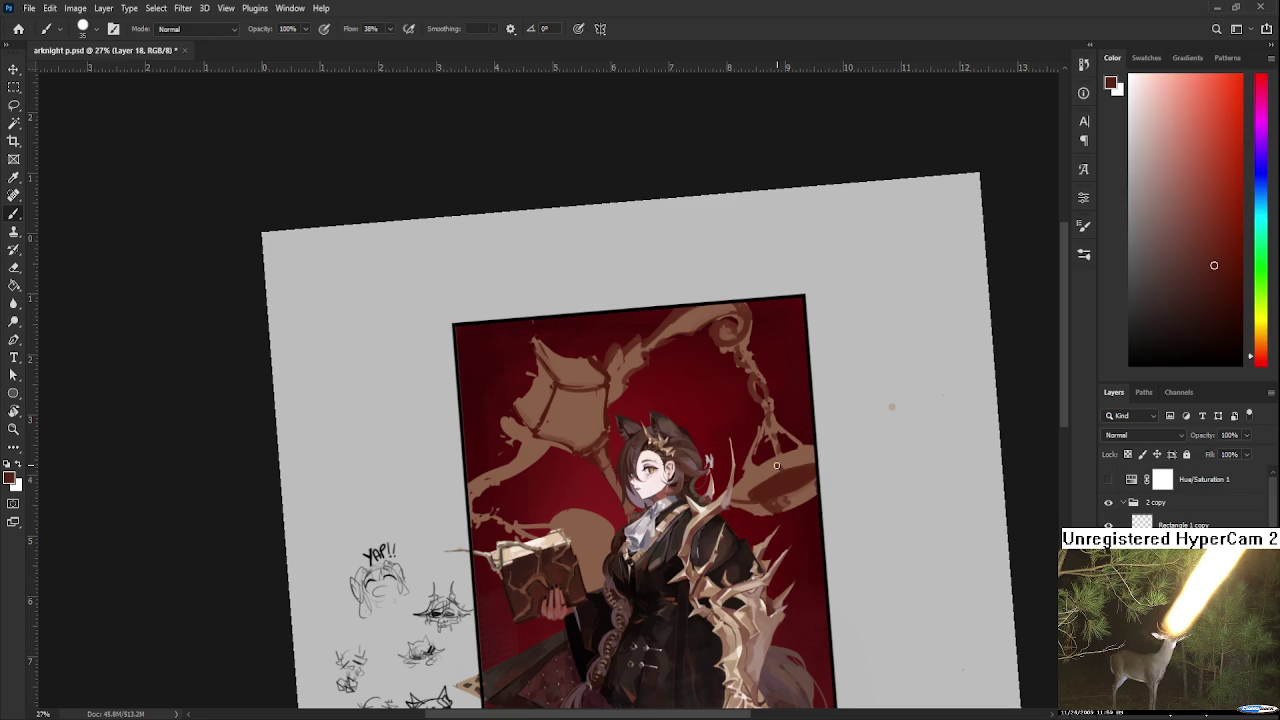
alt+click(808, 450)
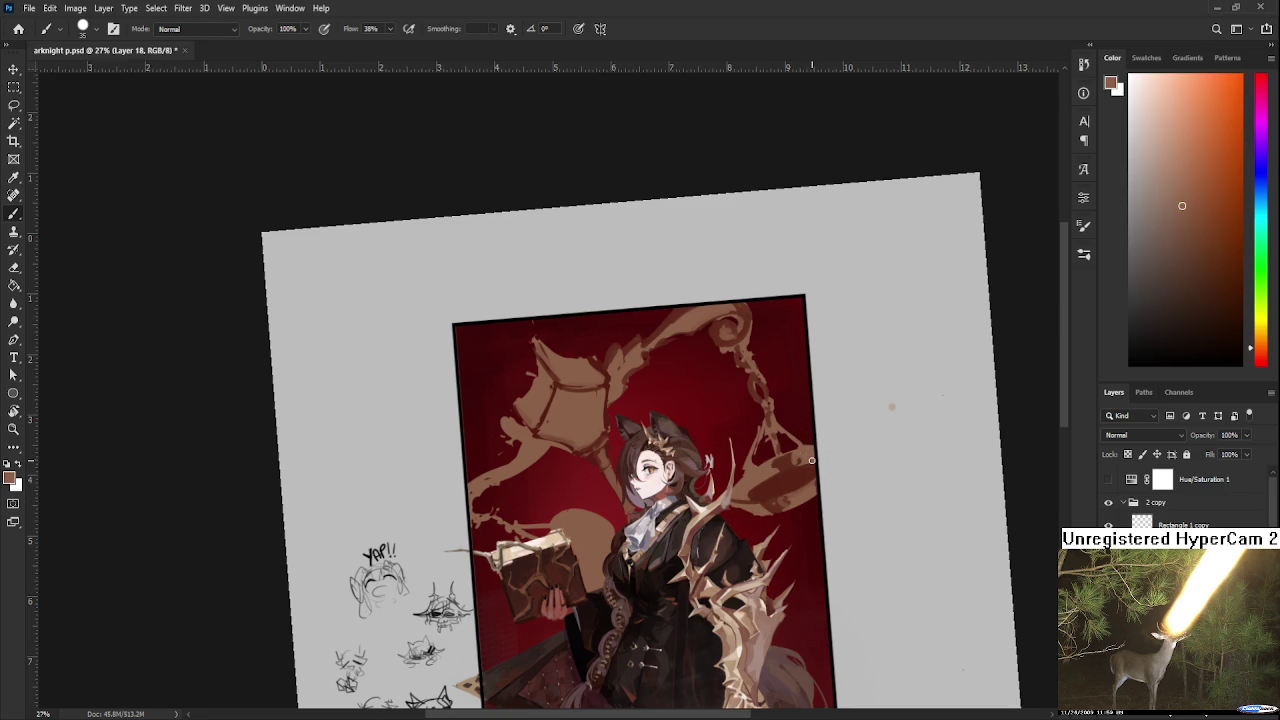
Zoom the canvas and switch to the Eraser tool.
scroll(812, 460, down, 1)
scroll(773, 392, down, 2)
scroll(427, 119, up, 1)
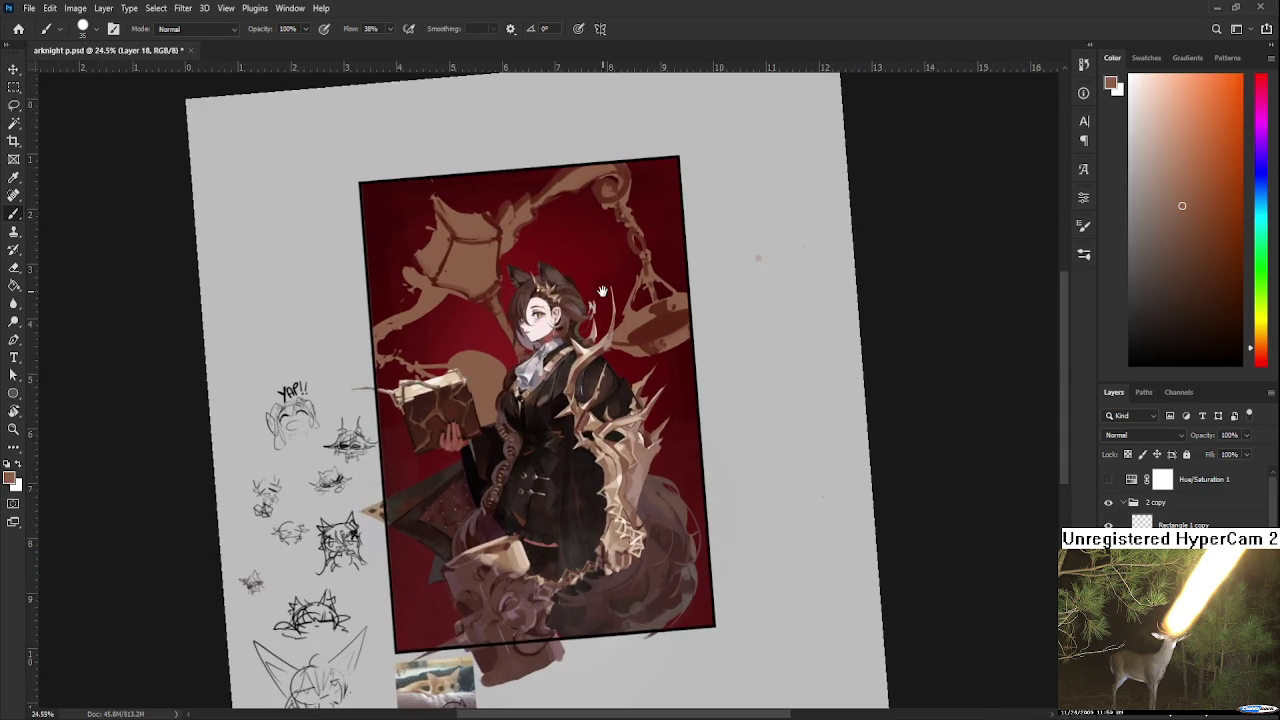
scroll(427, 119, up, 1)
scroll(427, 119, up, 1)
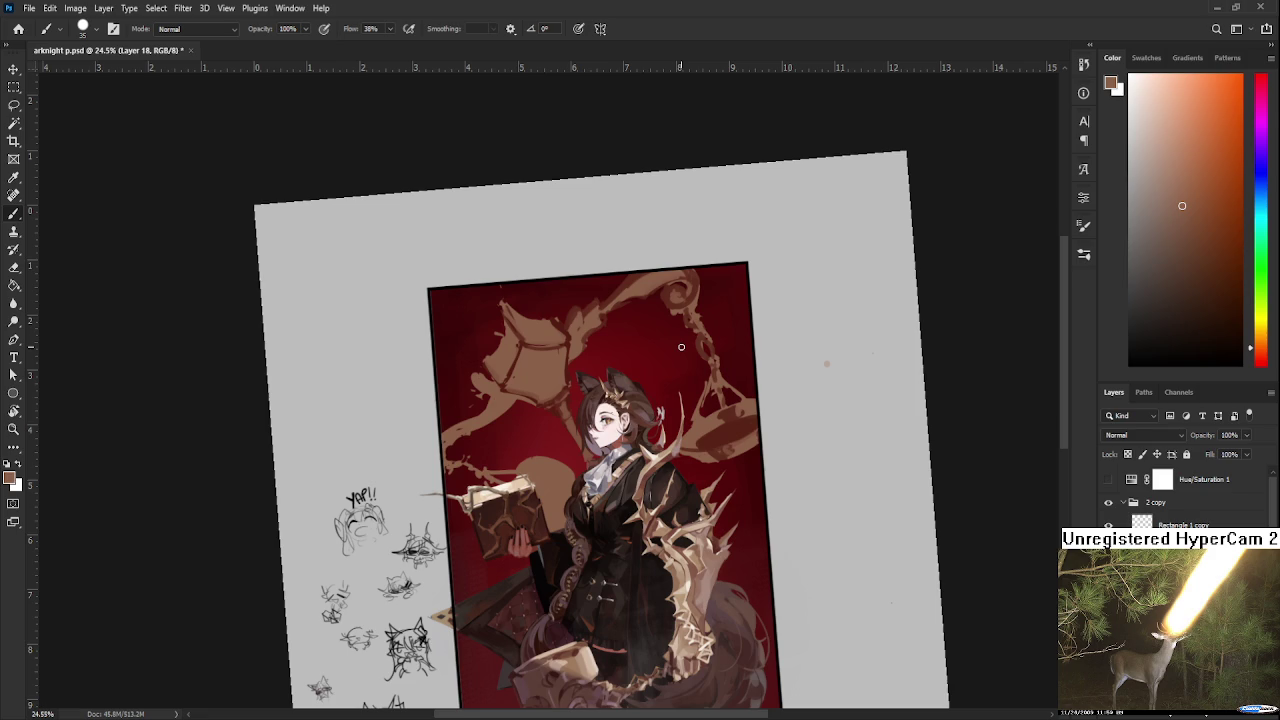
scroll(681, 347, up, 2)
key(e)
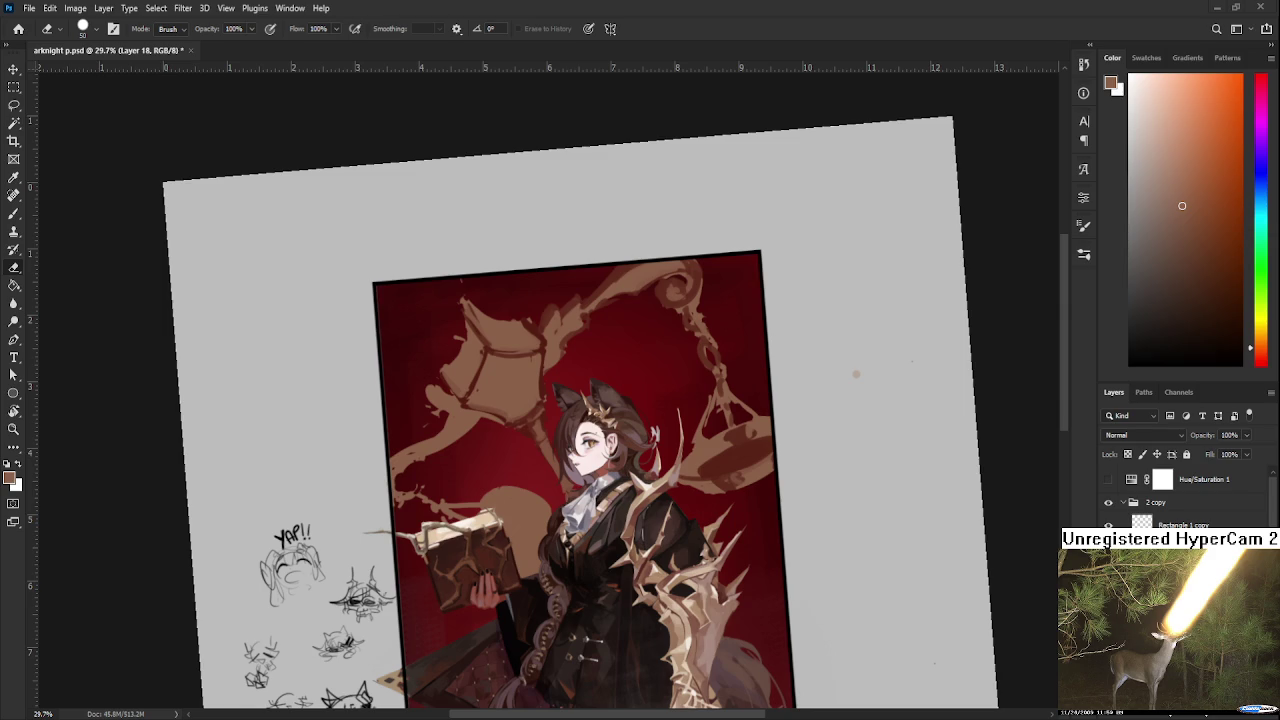
scroll(704, 470, up, 1)
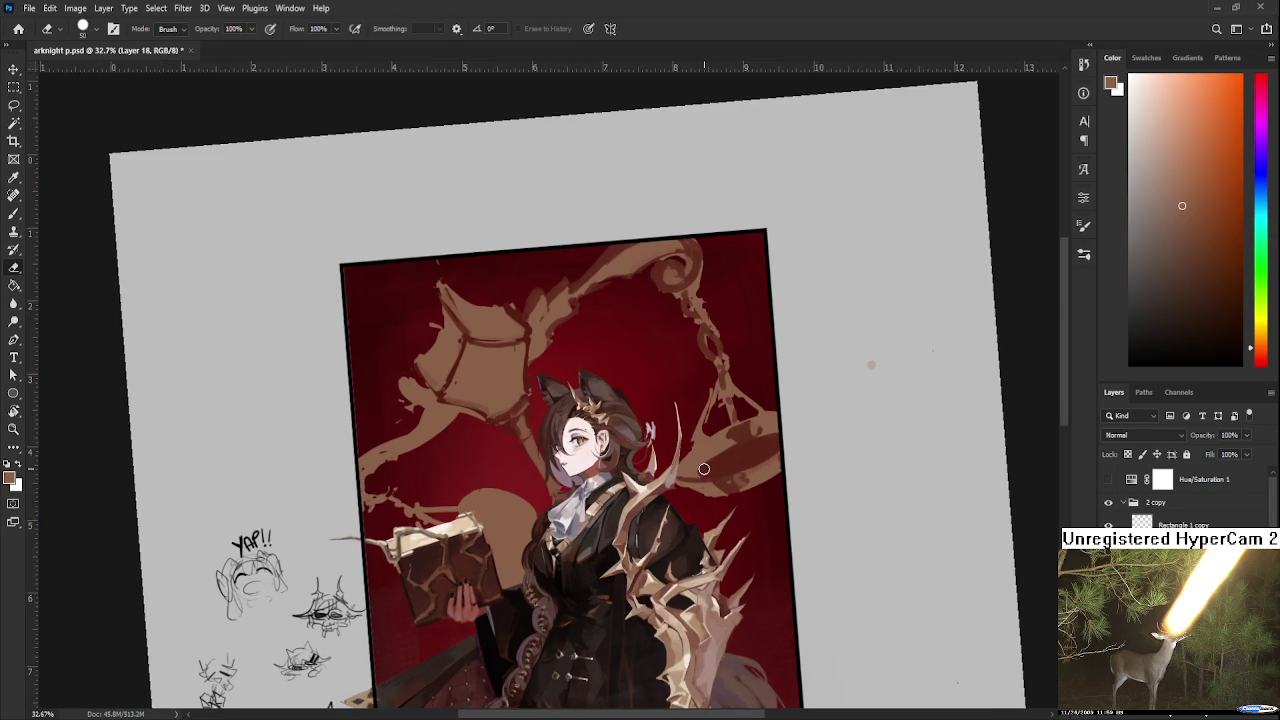
scroll(700, 470, up, 1)
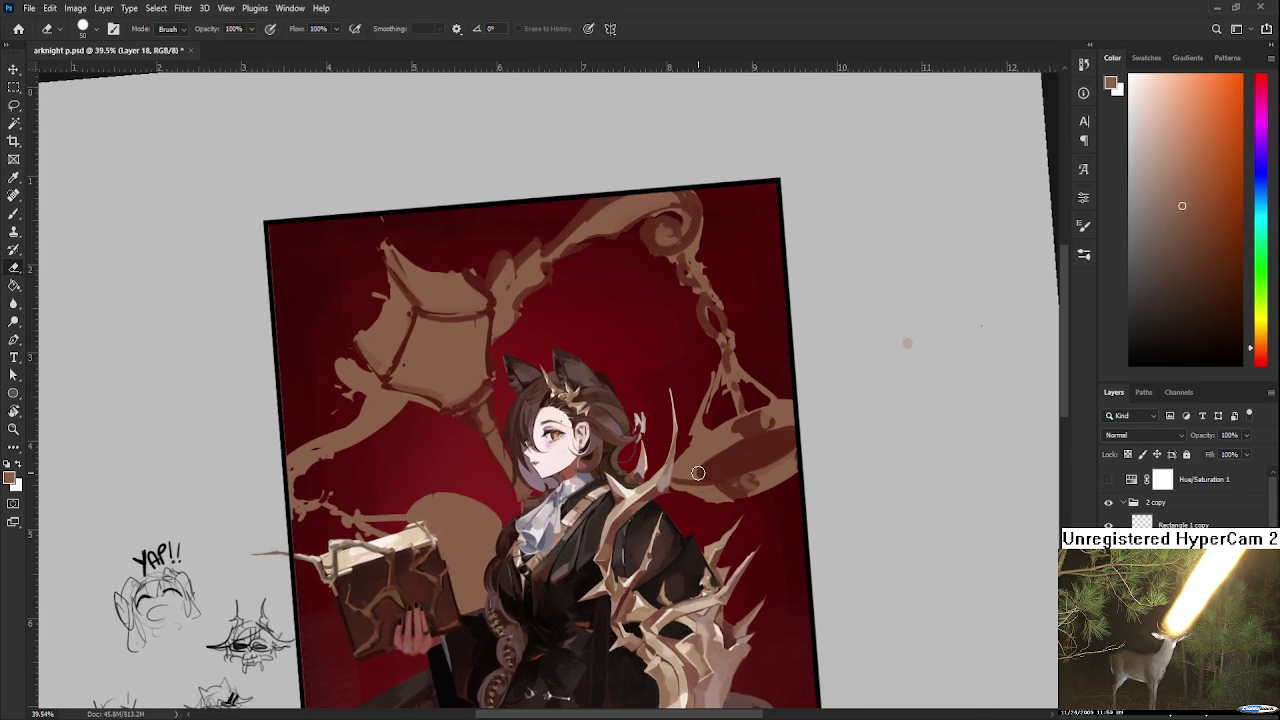
scroll(625, 445, down, 1)
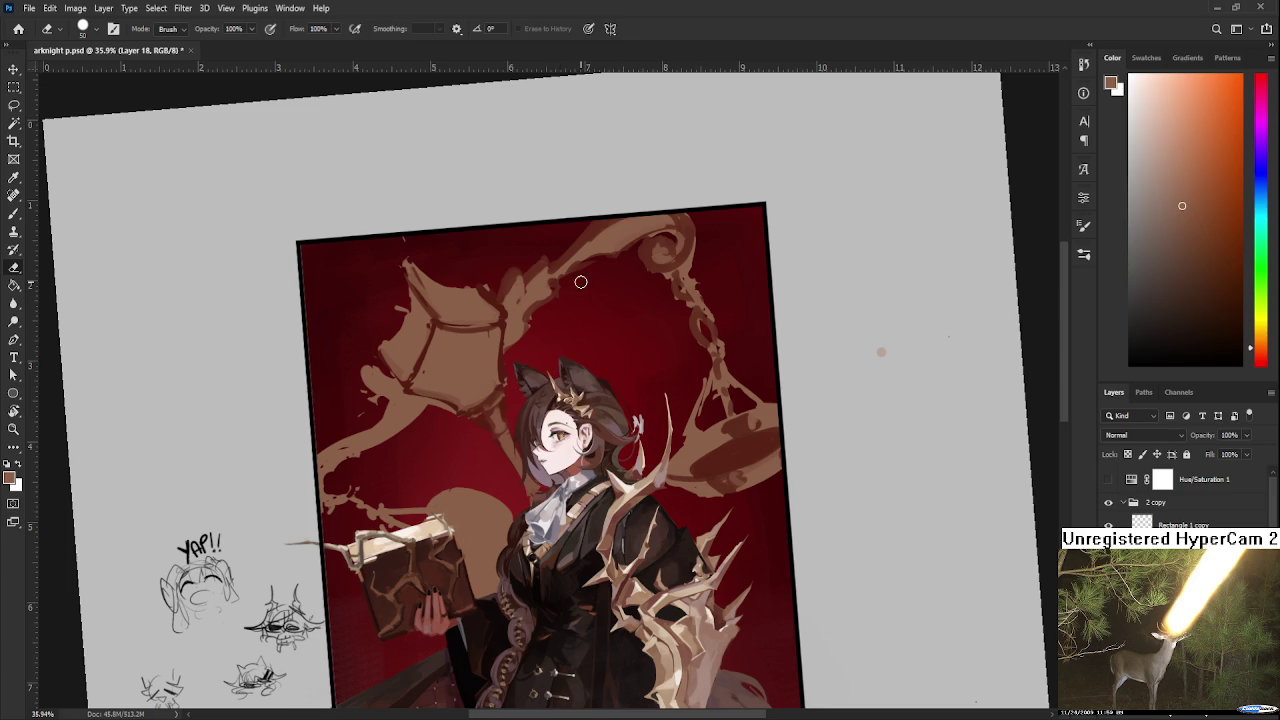
Centre the view on the left pan and paint darker brown touches along its edge.
key(b)
alt+click(488, 315)
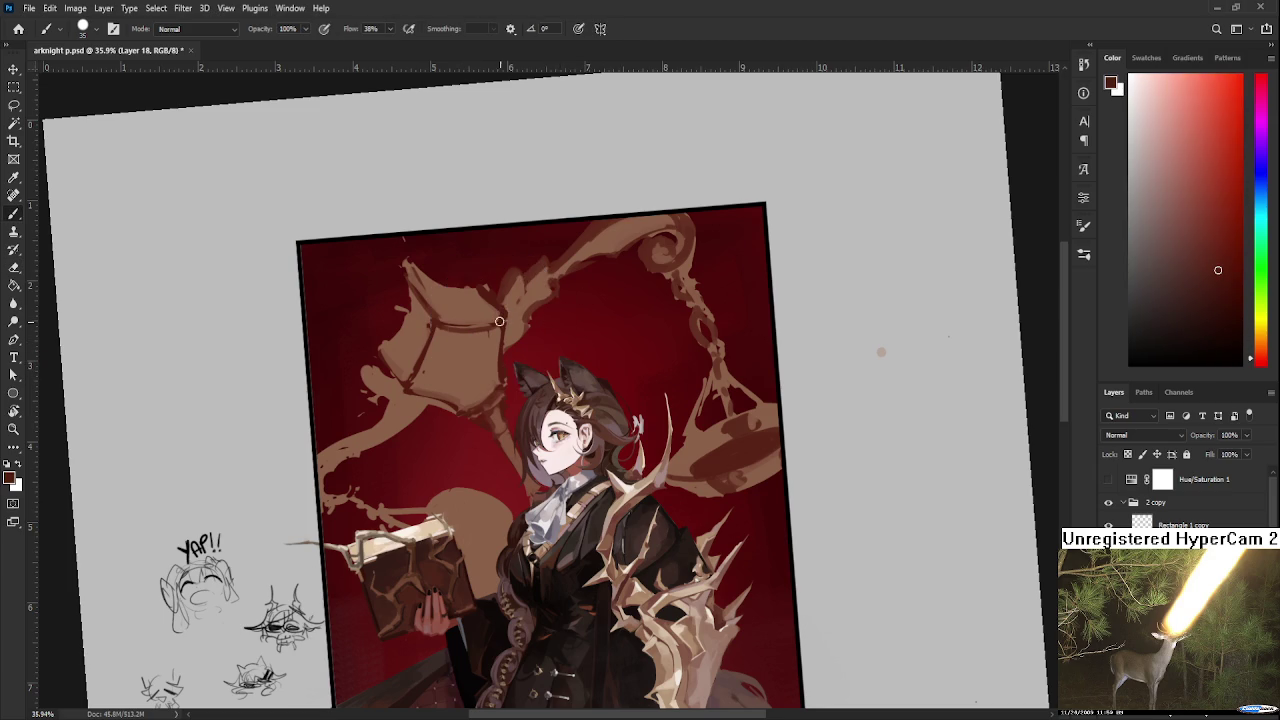
drag(371, 377, 486, 357)
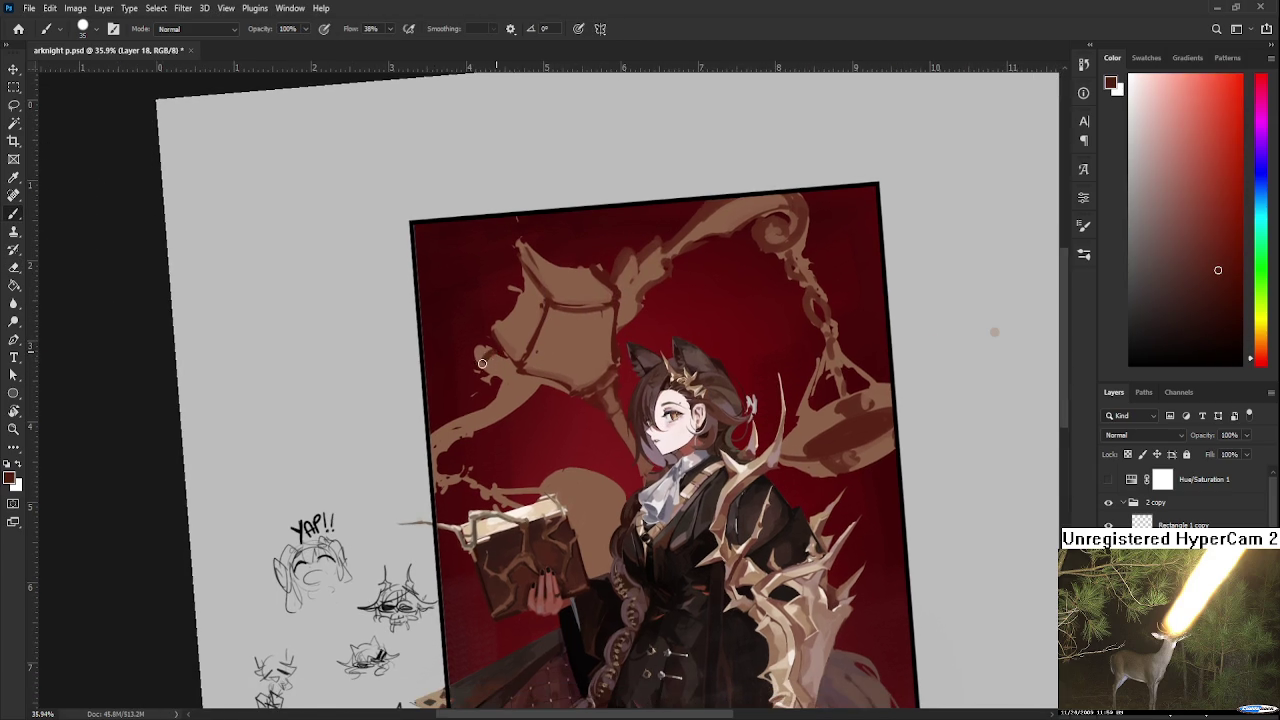
alt+click(500, 360)
alt+click(498, 356)
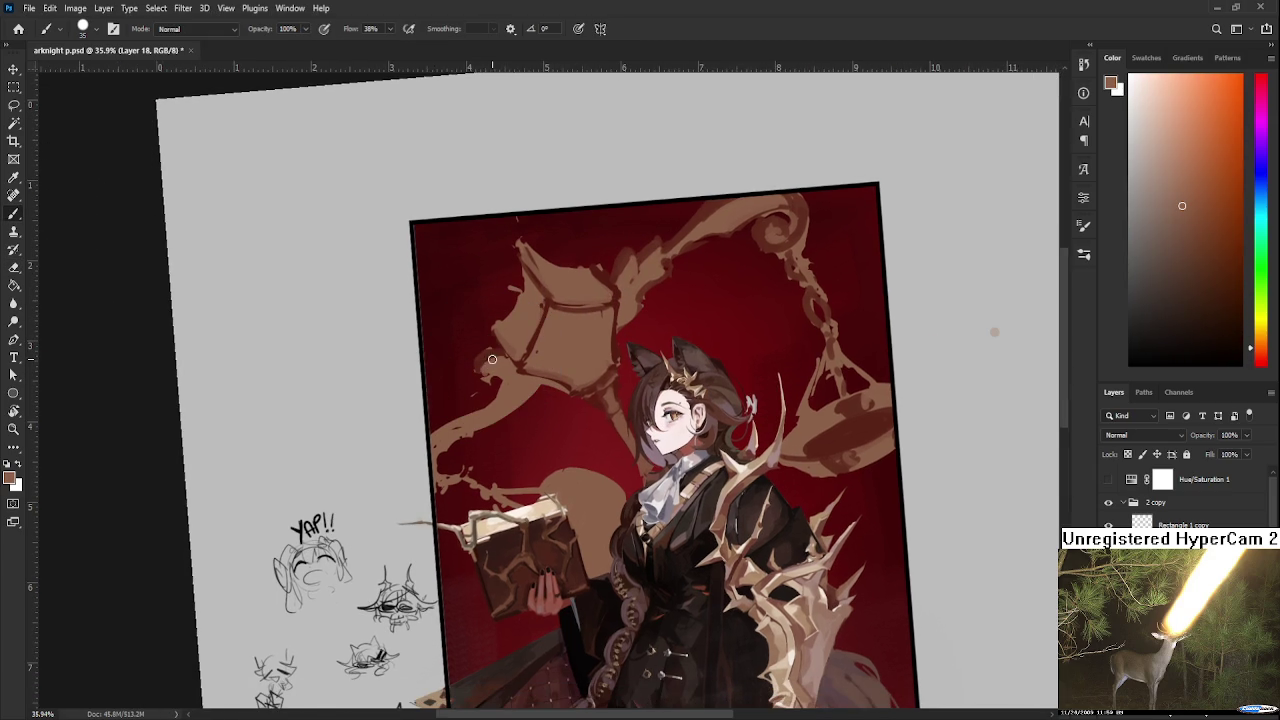
alt+click(490, 358)
drag(488, 358, 482, 378)
alt+click(488, 380)
Sample reds and browns near the pan edge and fill the red gap with brown.
alt+click(490, 380)
alt+click(474, 378)
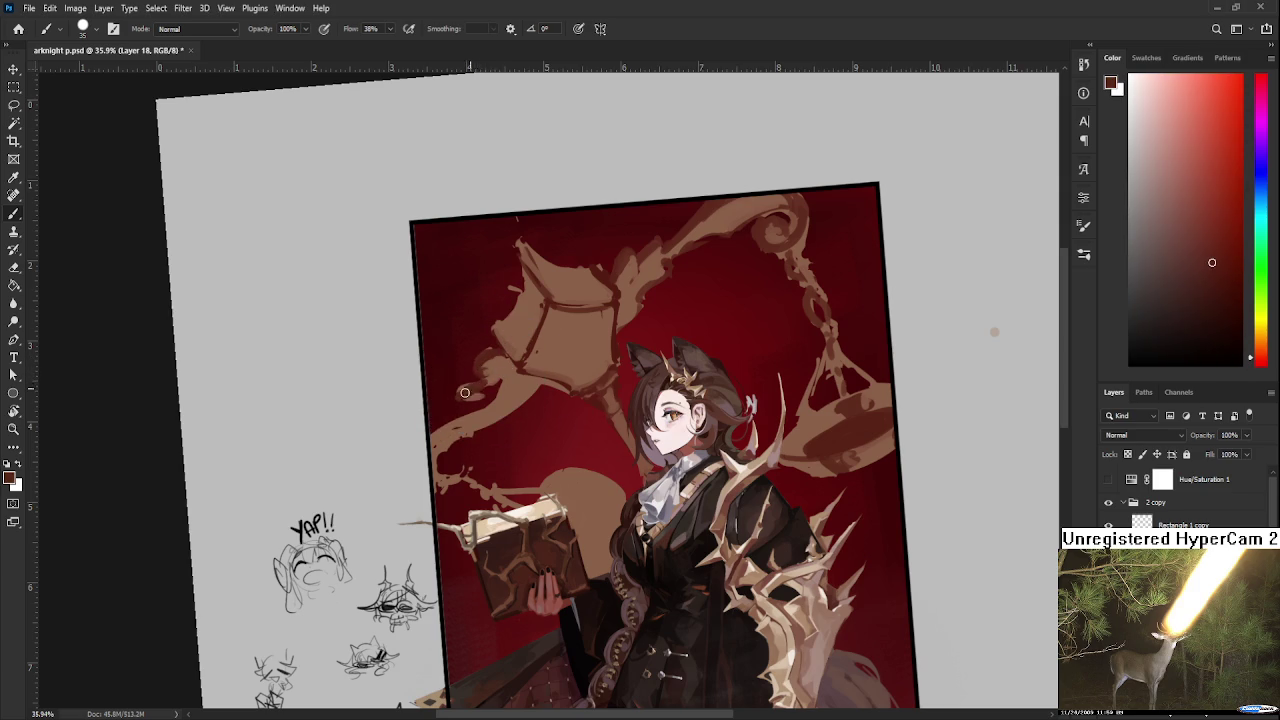
alt+click(470, 385)
alt+click(474, 368)
alt+click(460, 386)
alt+click(505, 377)
alt+click(466, 386)
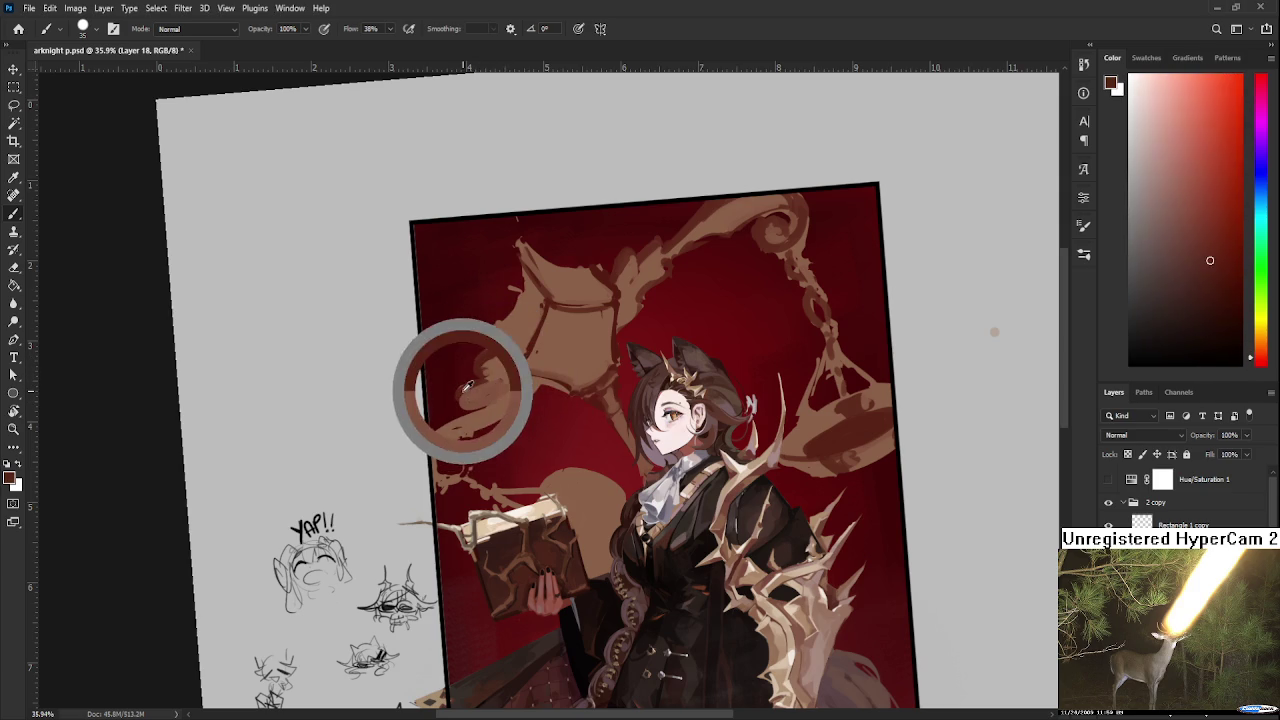
alt+click(451, 431)
drag(451, 431, 457, 446)
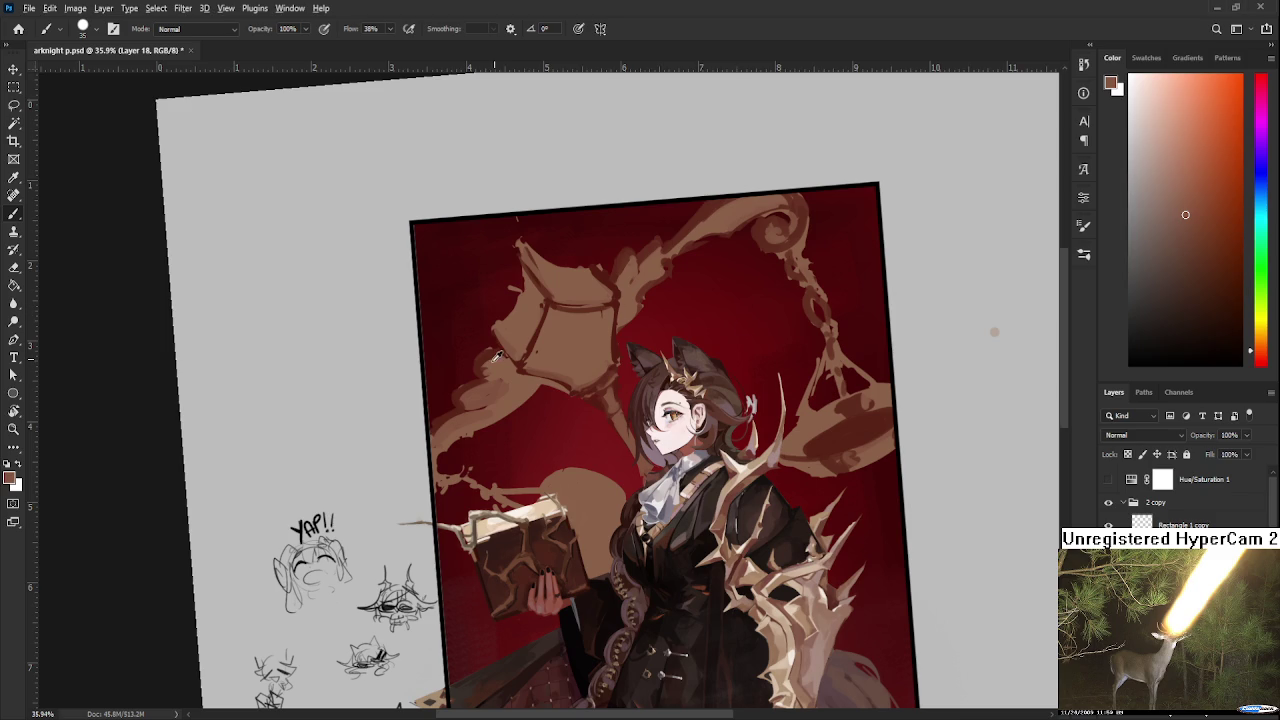
Sample a darker red and brush faint dark strokes over the left pan and beam.
alt+click(481, 360)
alt+click(511, 364)
alt+click(487, 356)
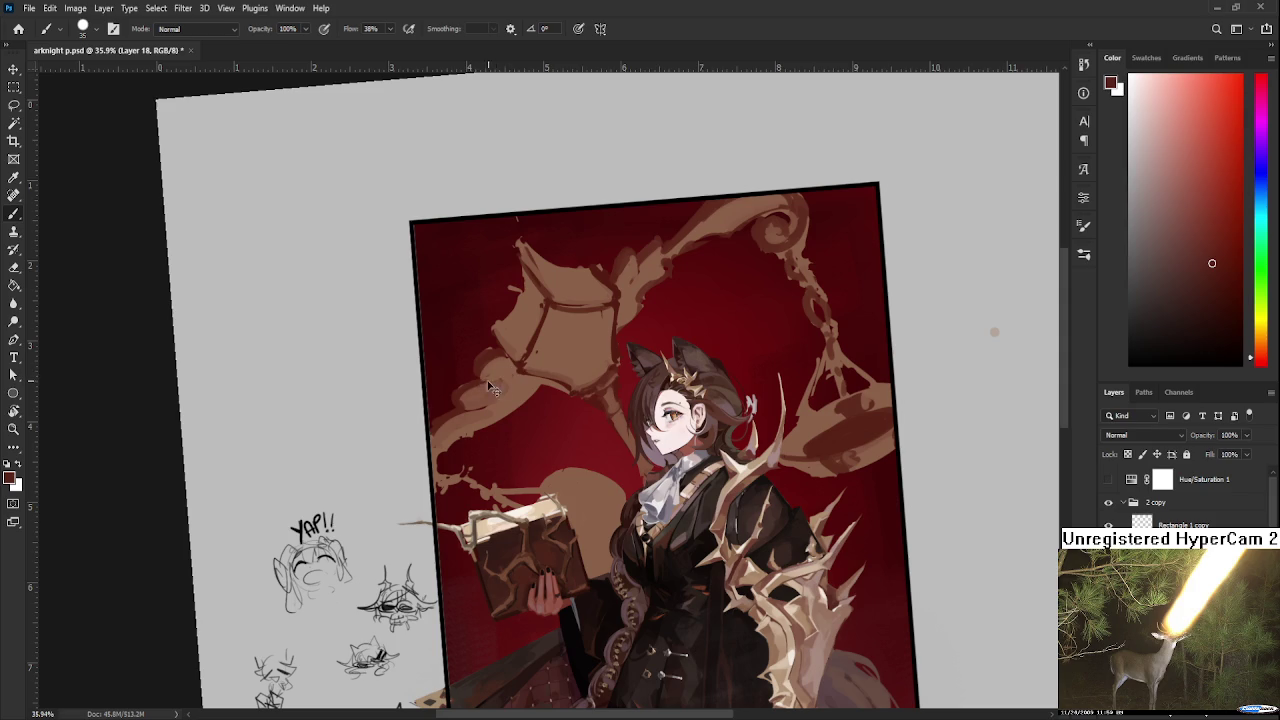
drag(465, 397, 471, 426)
drag(652, 268, 633, 295)
Pick a lighter brown and add small brown marks near the top of the beam.
alt+click(626, 270)
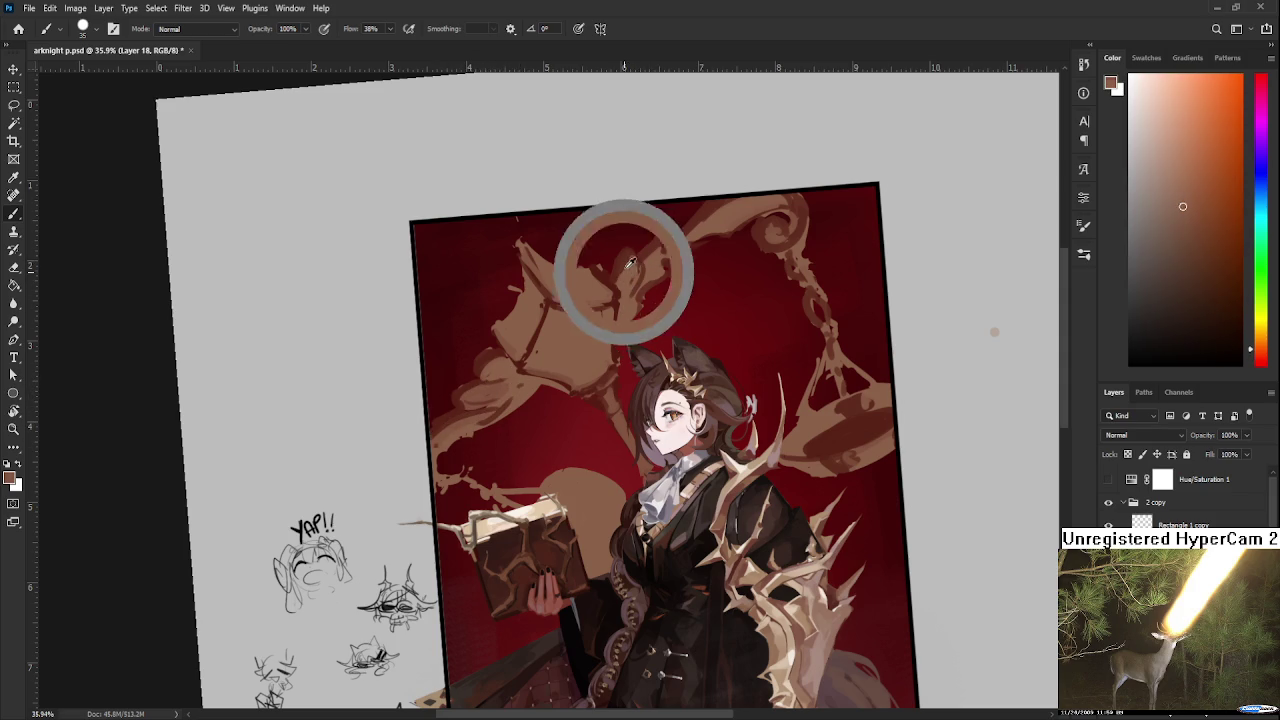
alt+click(628, 284)
alt+click(626, 270)
drag(640, 256, 660, 270)
Resample dark red and brown tones around the beam and scale, ending on dark red-brown.
alt+click(659, 254)
alt+click(632, 258)
alt+click(626, 260)
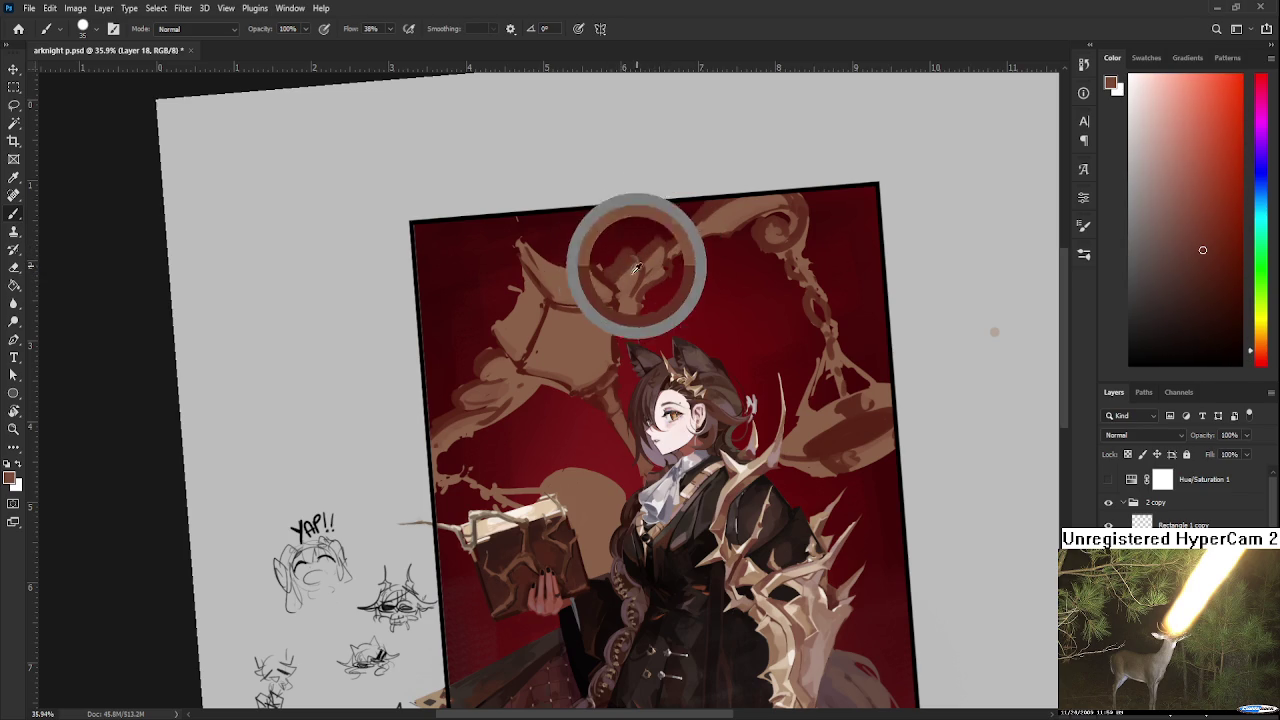
alt+click(637, 267)
alt+click(510, 382)
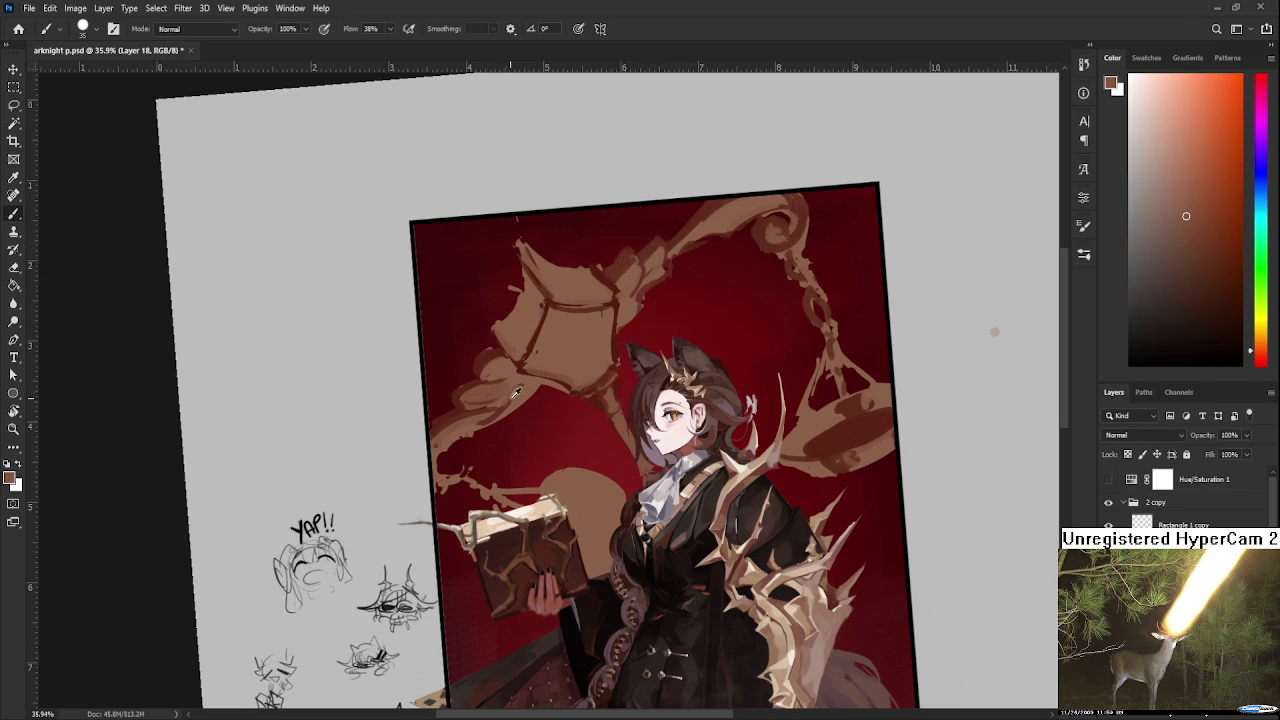
alt+click(524, 385)
alt+click(524, 333)
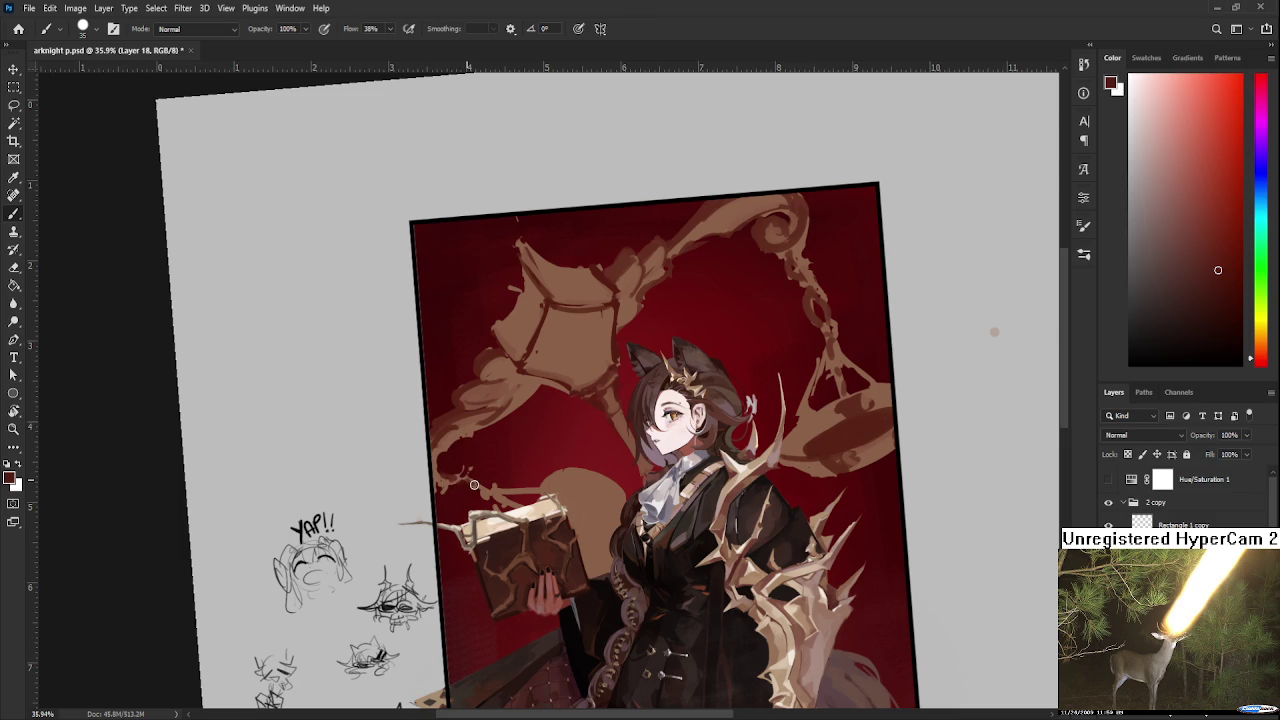
Paint red-brown over the round light-brown shape right of the book.
scroll(500, 470, down, 1)
alt+click(819, 370)
drag(520, 457, 544, 447)
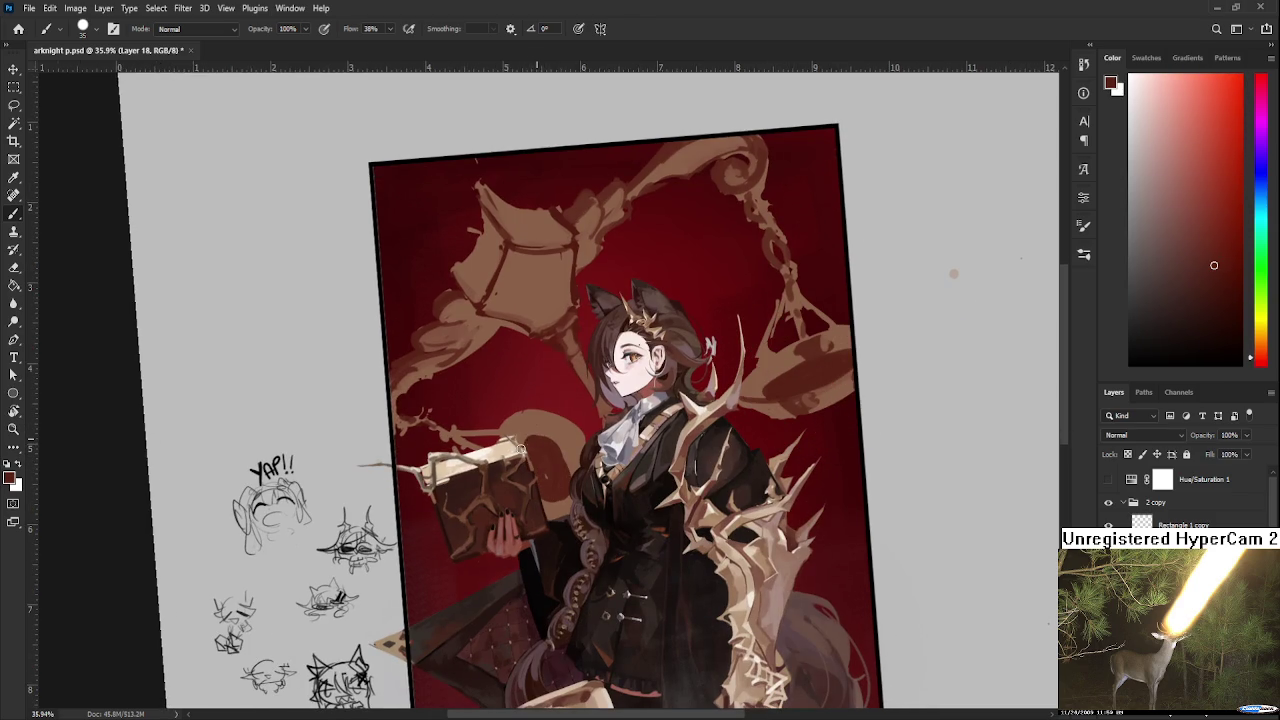
drag(530, 451, 556, 458)
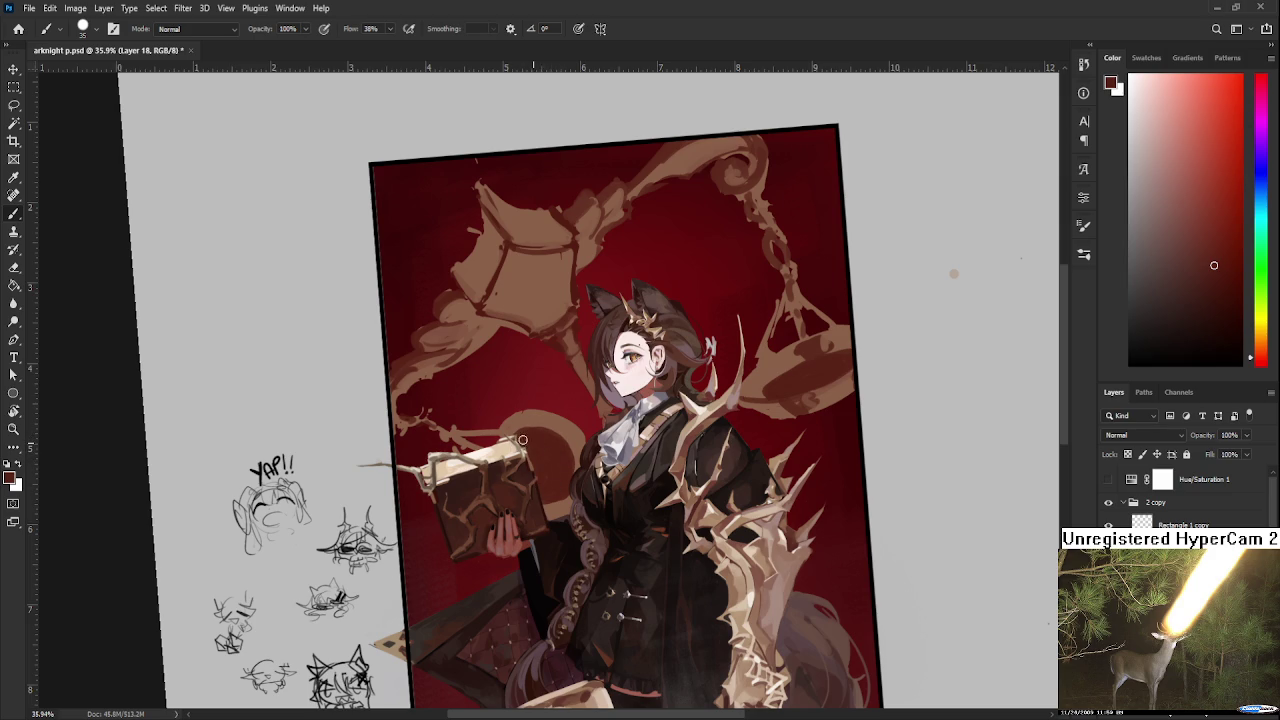
Rotate the view about 70° and sample brown beside the book, toggling Brush and Eraser.
key(r)
mouse_move(531, 442)
mouse_down()
mouse_move(546, 432)
mouse_move(529, 408)
mouse_move(512, 430)
mouse_move(529, 431)
mouse_up()
key(e)
key(r)
key(b)
key(e)
key(b)
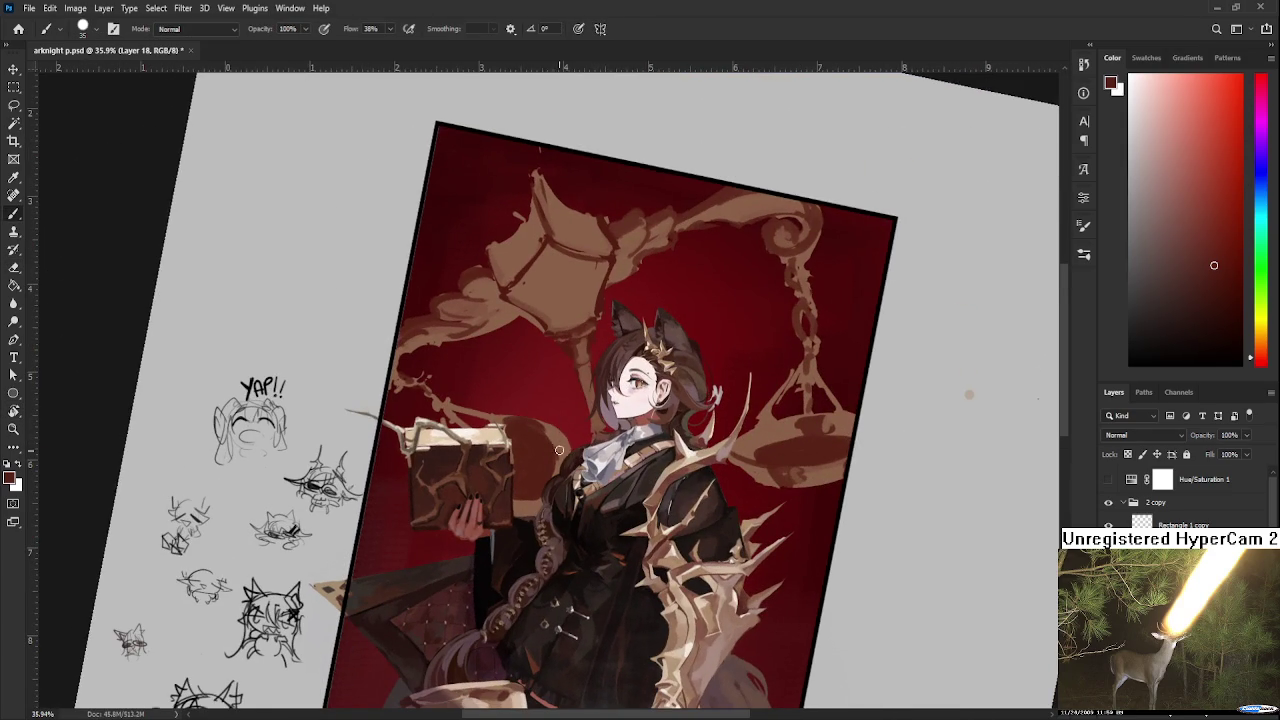
alt+click(561, 456)
key(e)
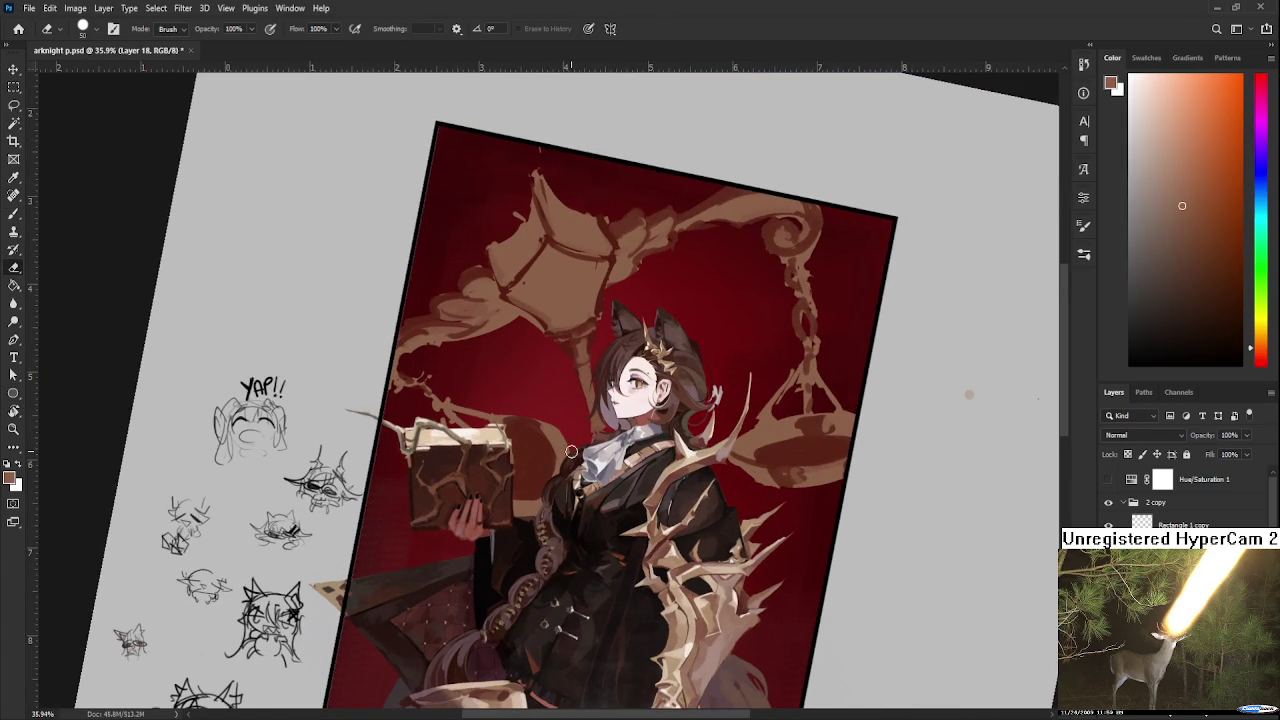
key(b)
alt+click(563, 456)
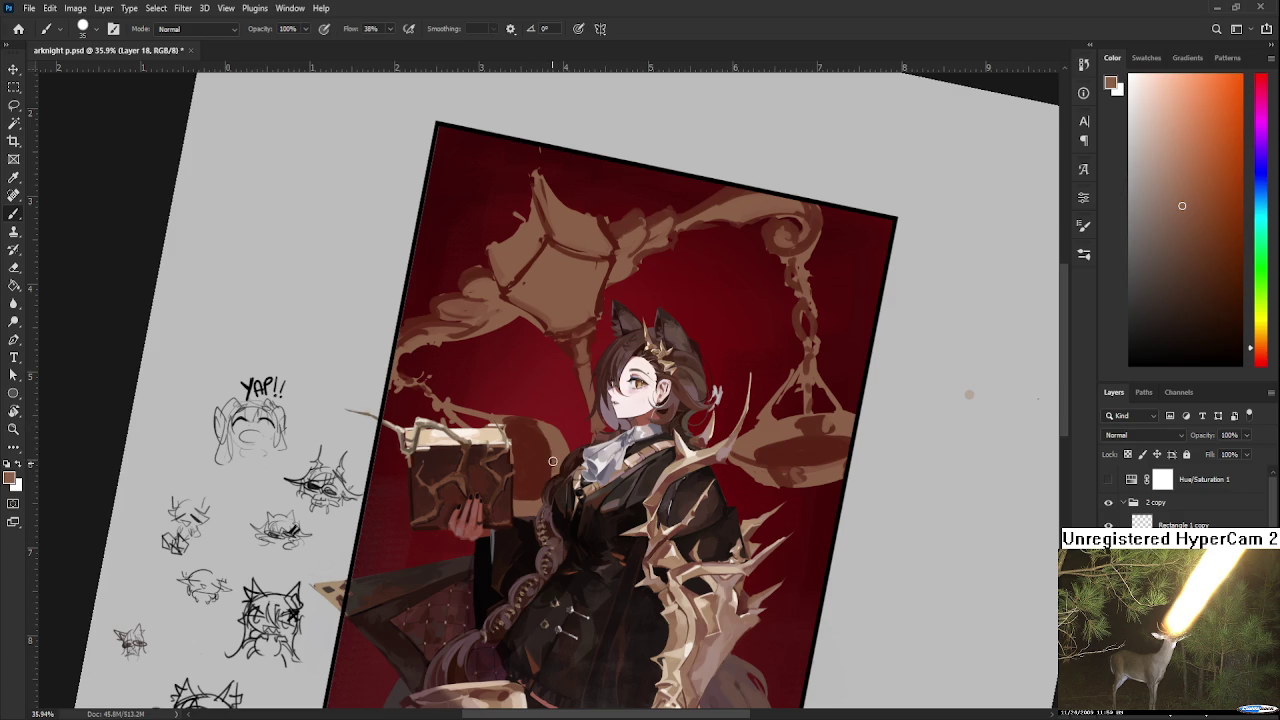
key(e)
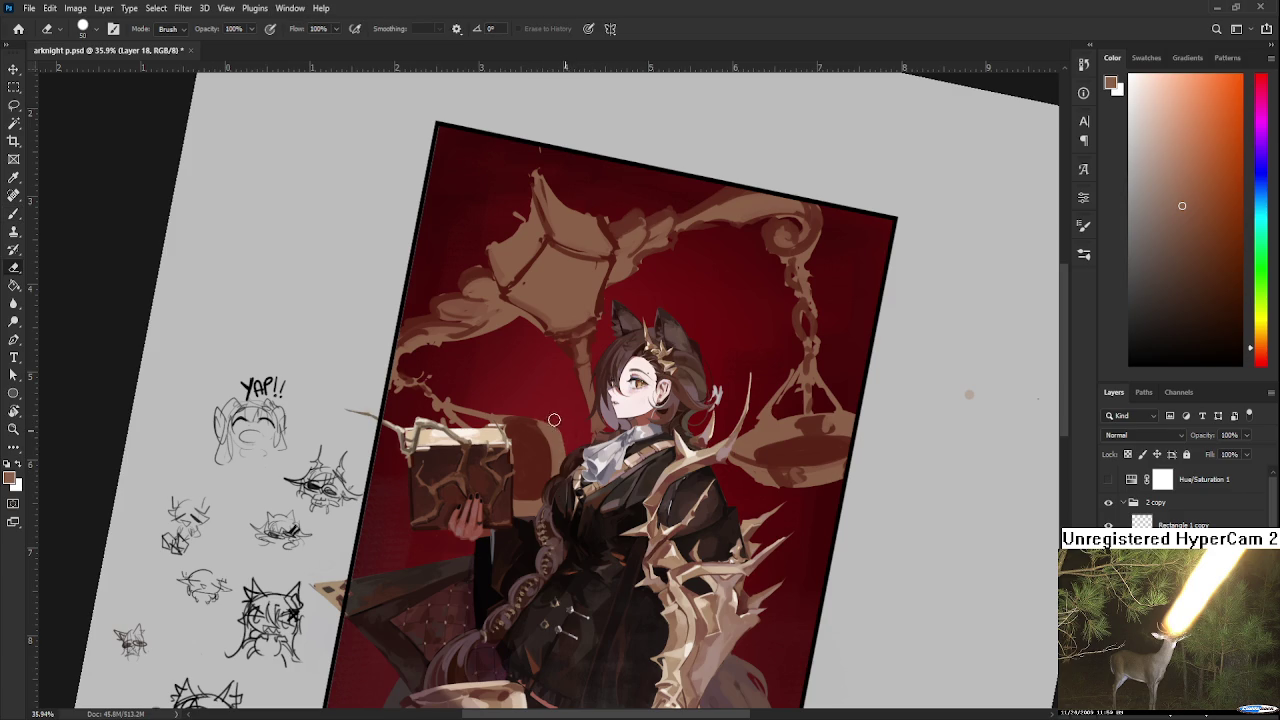
key(b)
Turn the canvas upside down to sample dark red, then tilt it diagonally.
drag(556, 420, 583, 343)
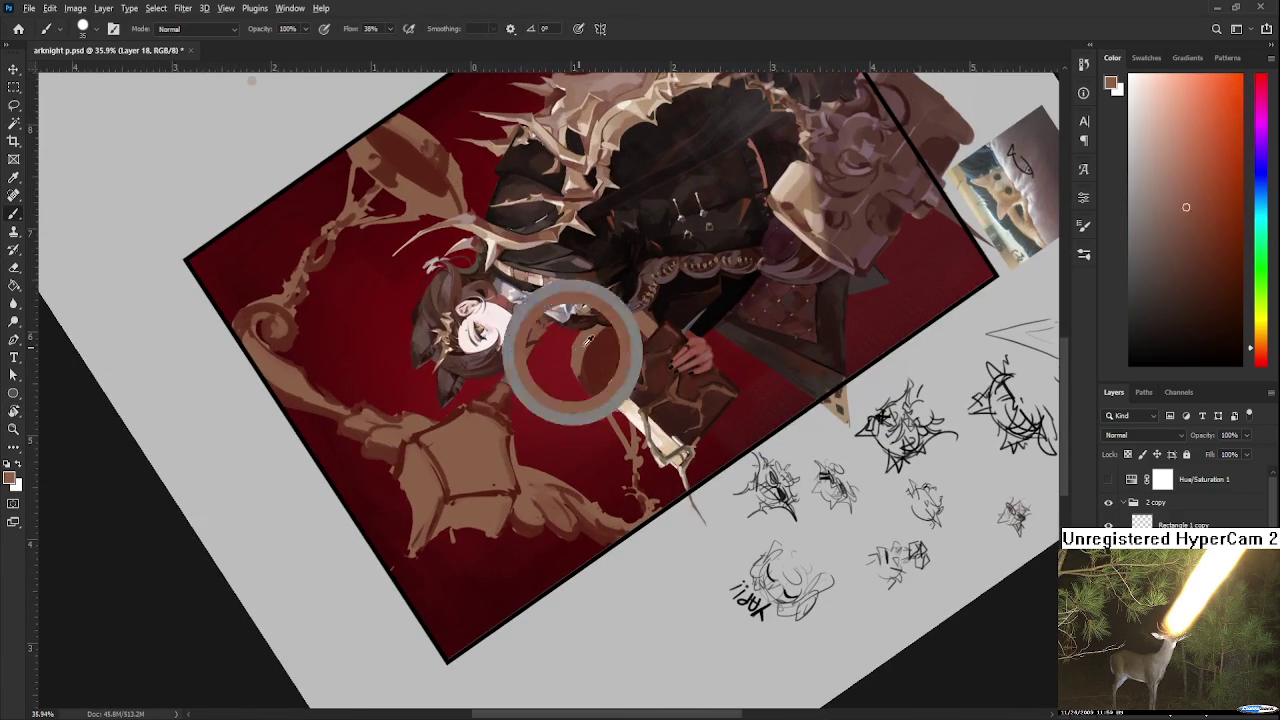
alt+click(598, 352)
key(e)
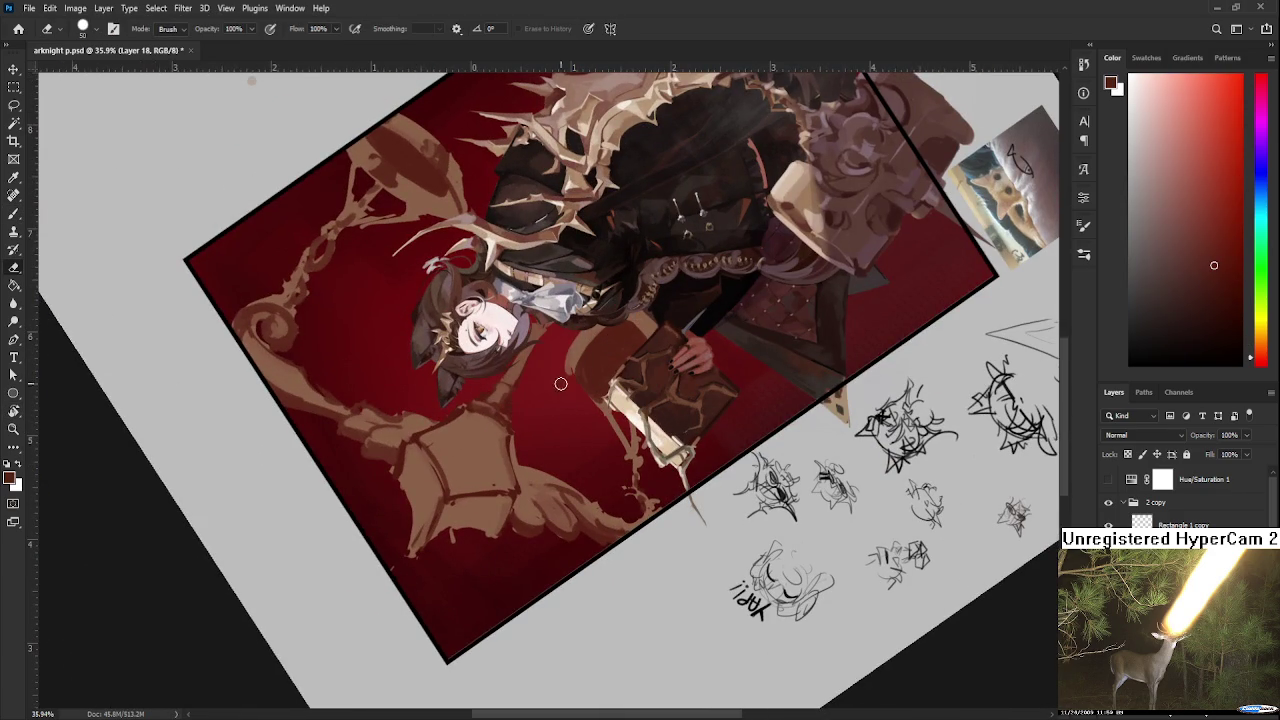
key(r)
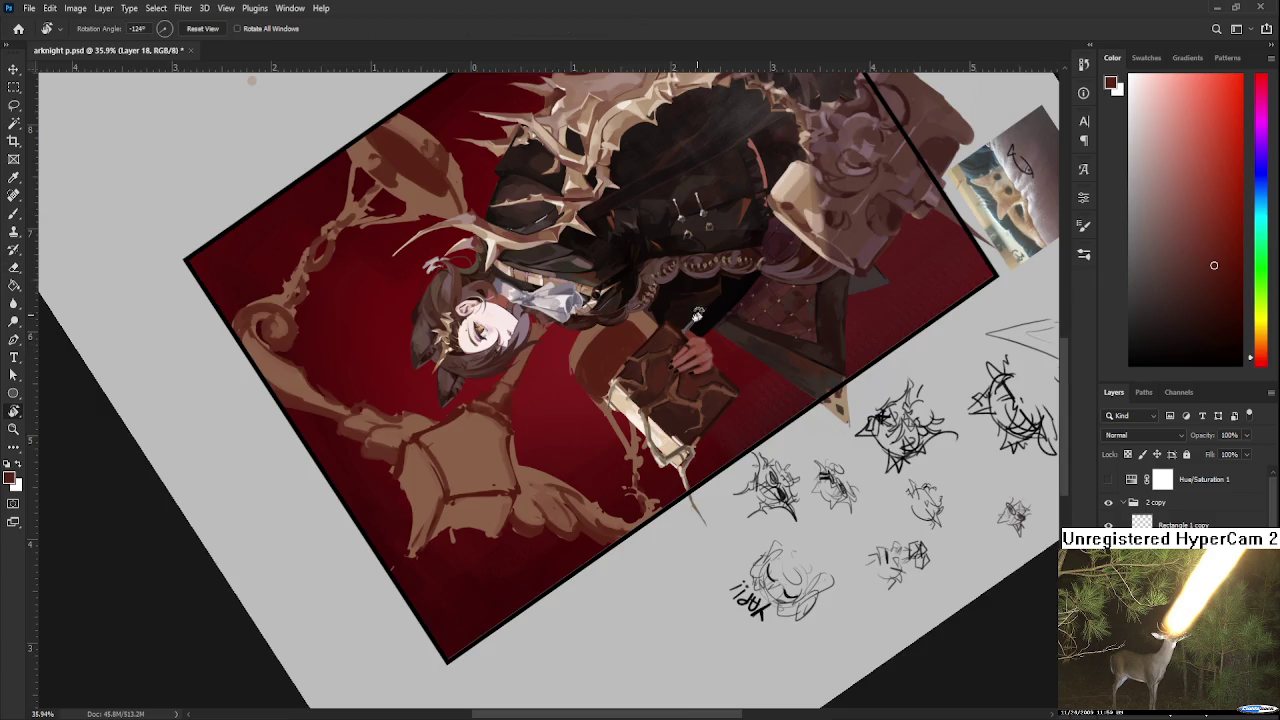
drag(684, 302, 564, 476)
key(b)
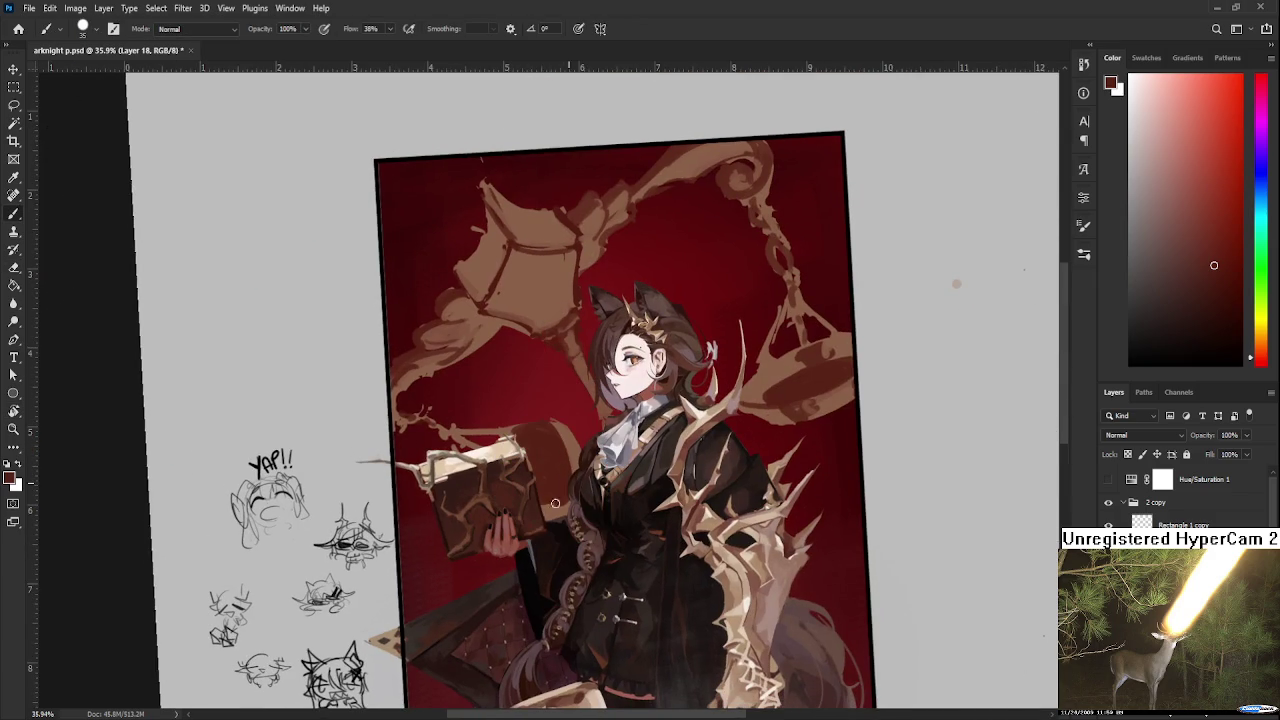
key(e)
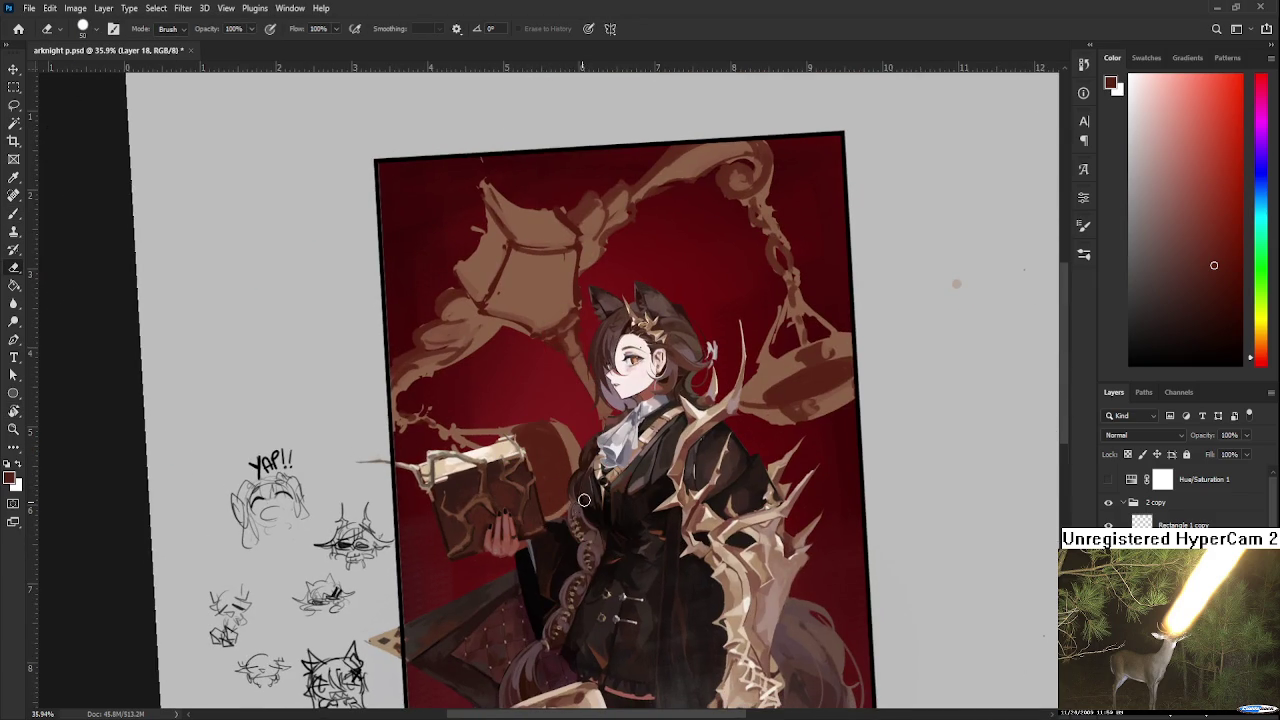
key(r)
drag(598, 502, 524, 436)
key(b)
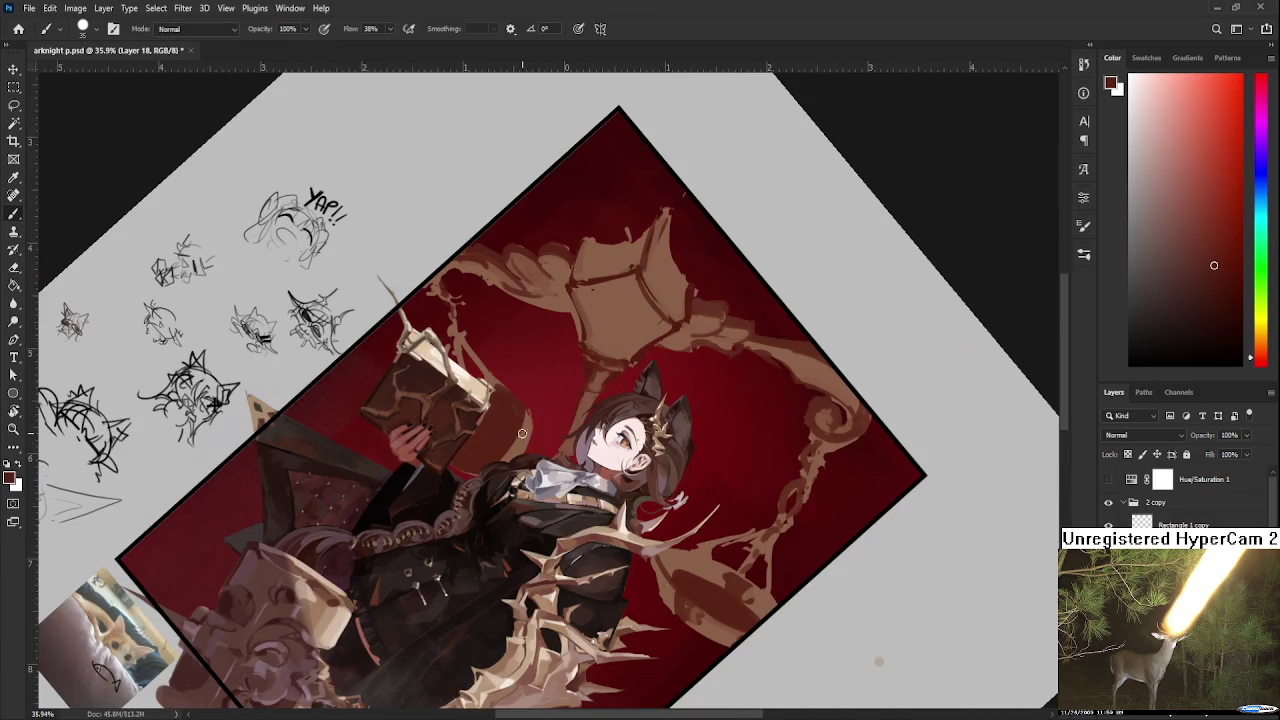
Sample muted brown, background red and the book's warm brown, then rotate back upright.
alt+click(514, 436)
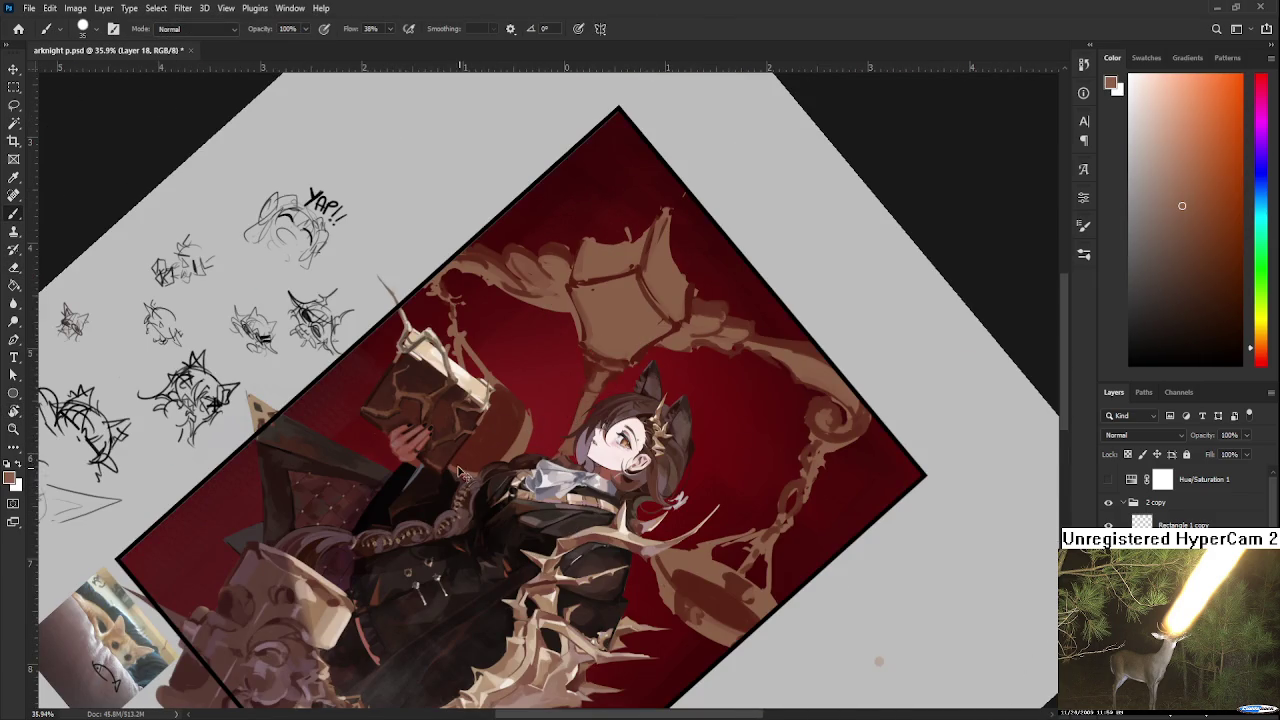
alt+click(509, 410)
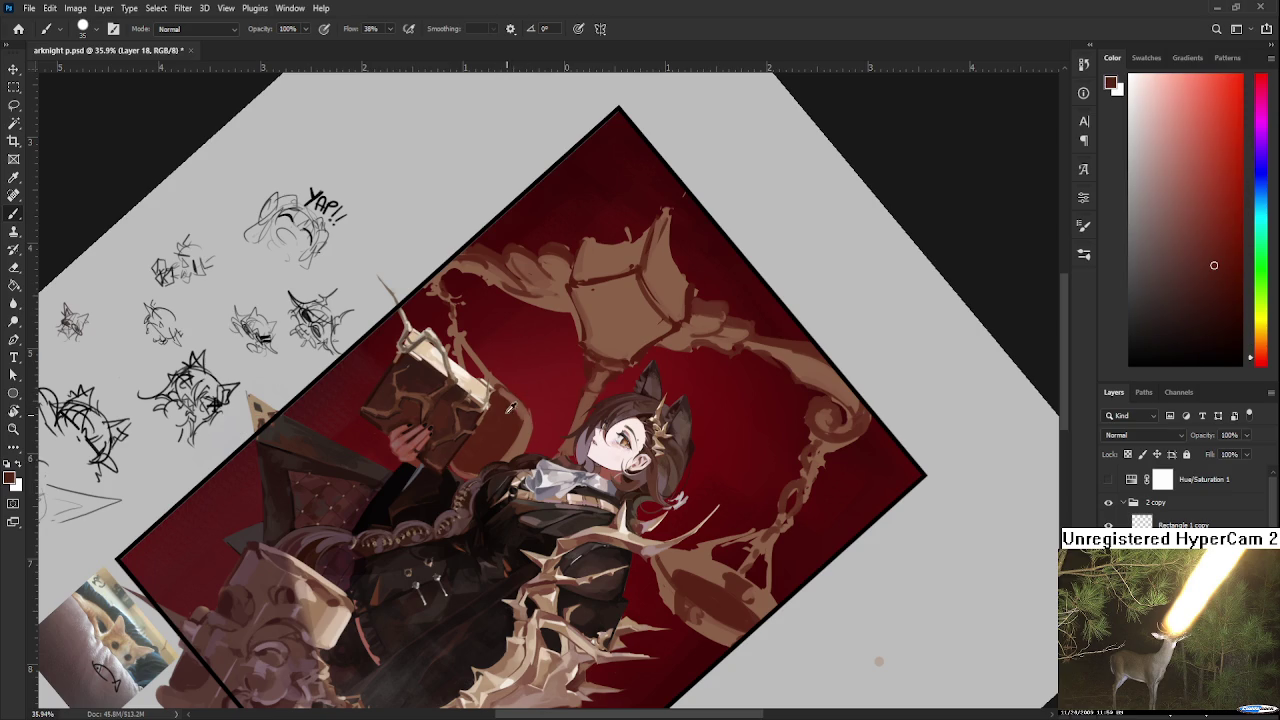
alt+click(528, 428)
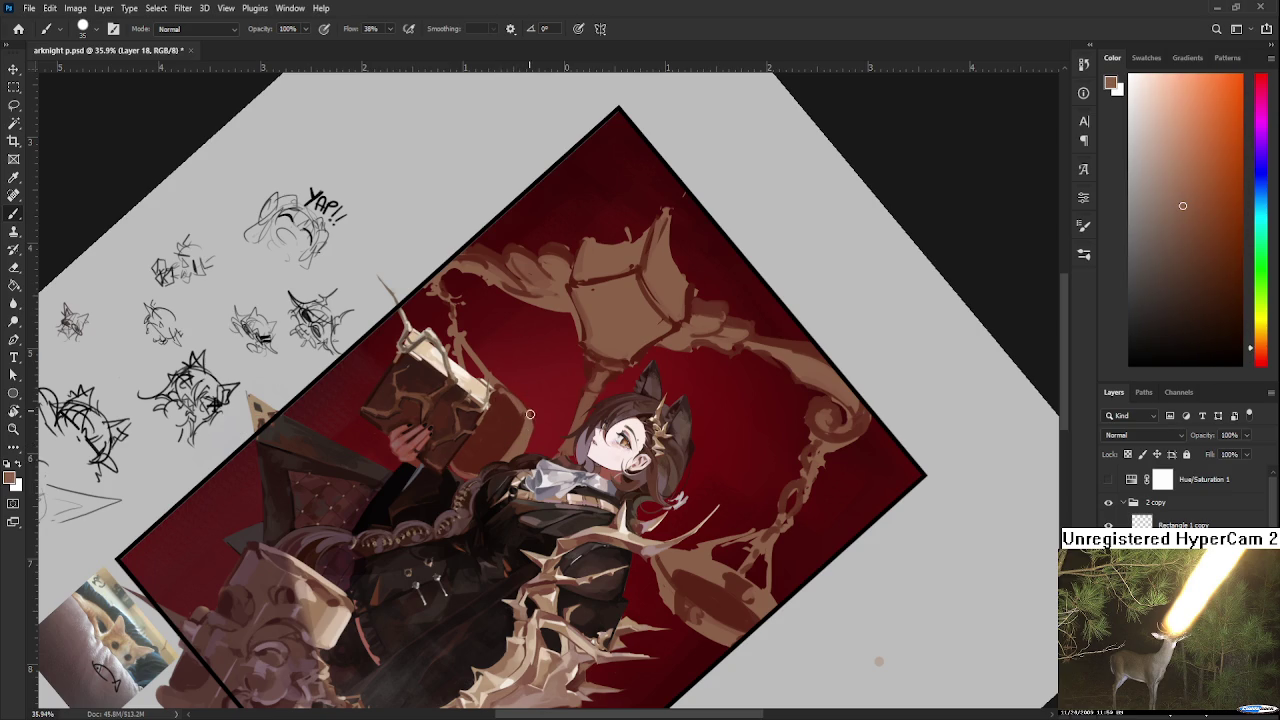
key(r)
drag(528, 410, 672, 410)
scroll(672, 410, down, 2)
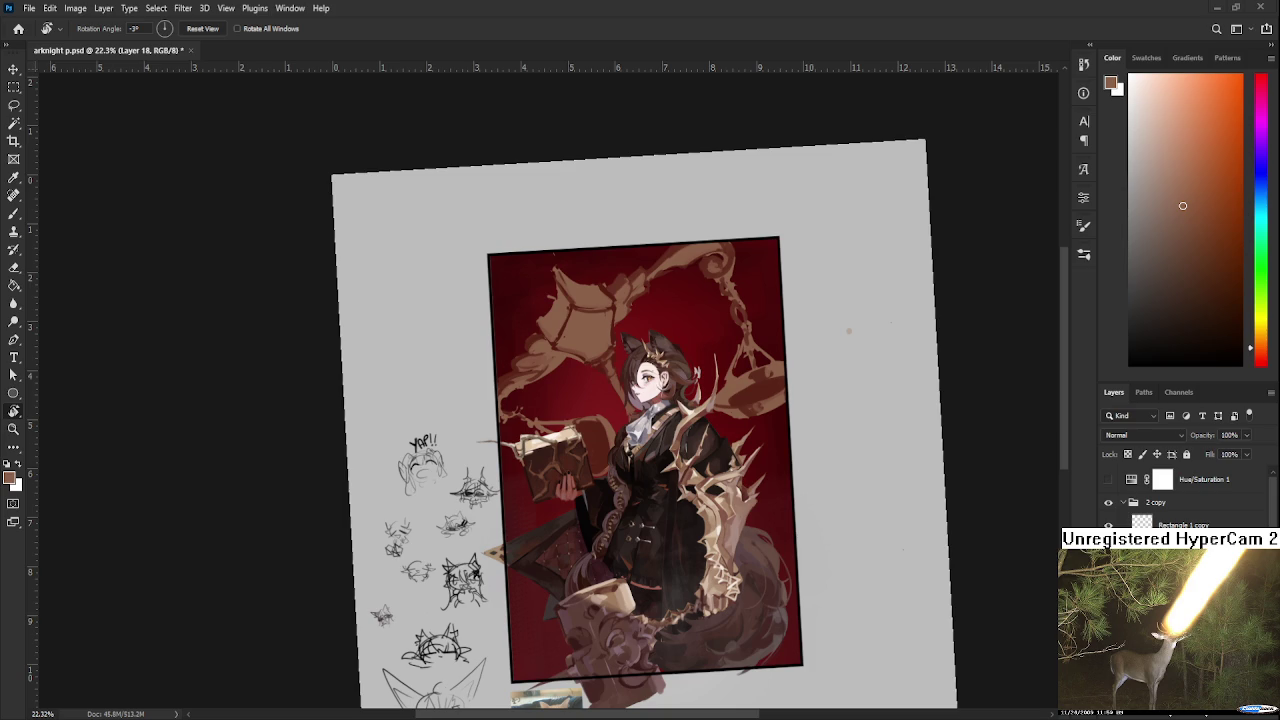
scroll(608, 405, up, 2)
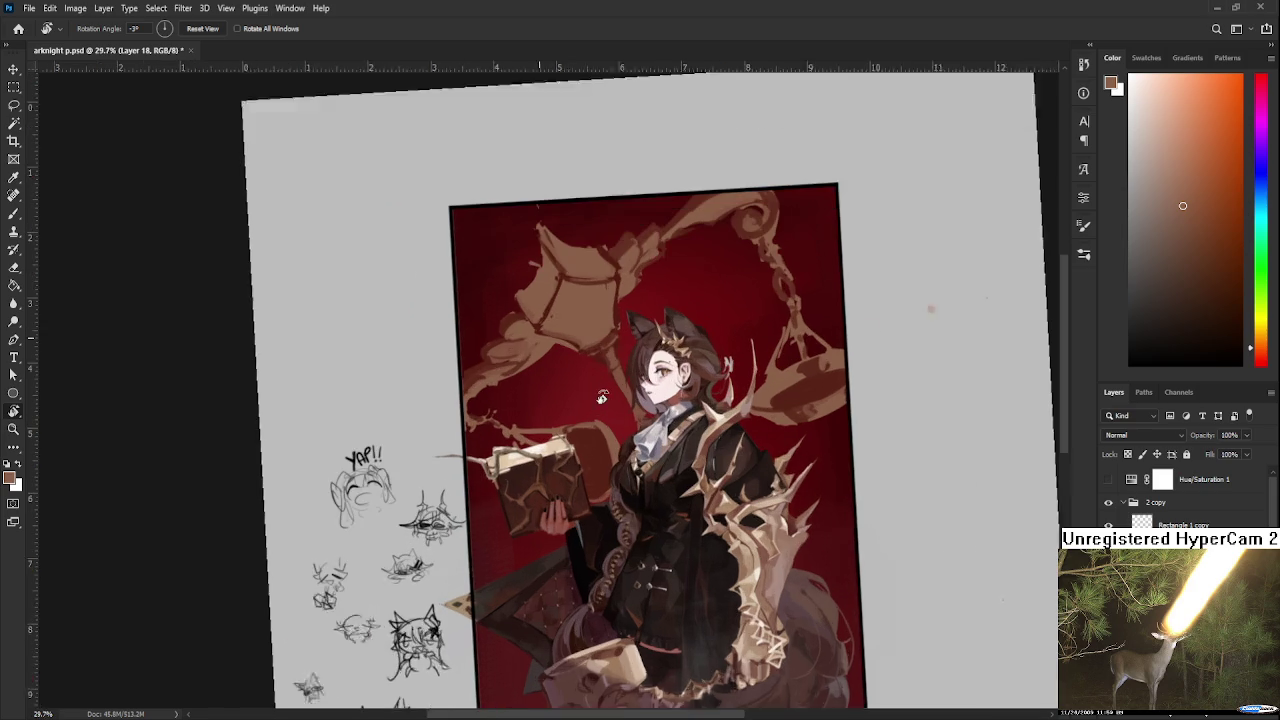
scroll(605, 414, up, 1)
Rotate to a steep angle, sample the background red, and return nearly upright.
drag(605, 414, 532, 452)
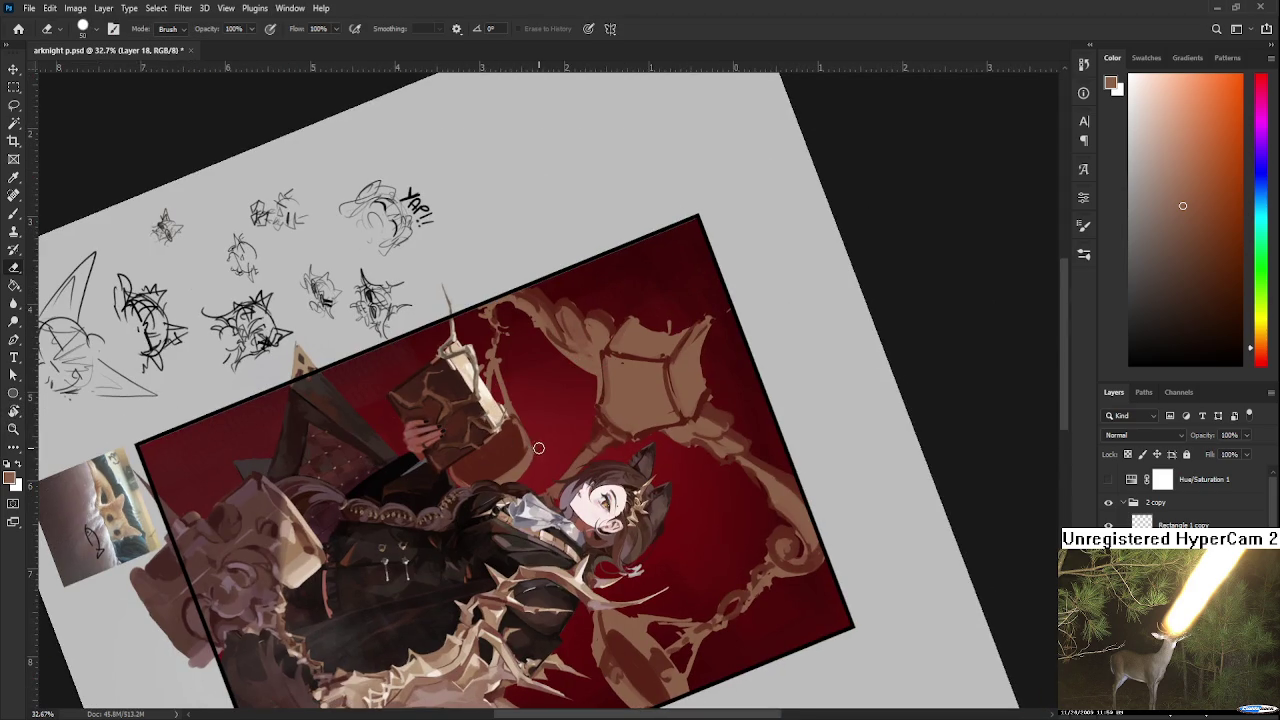
key(b)
alt+click(518, 434)
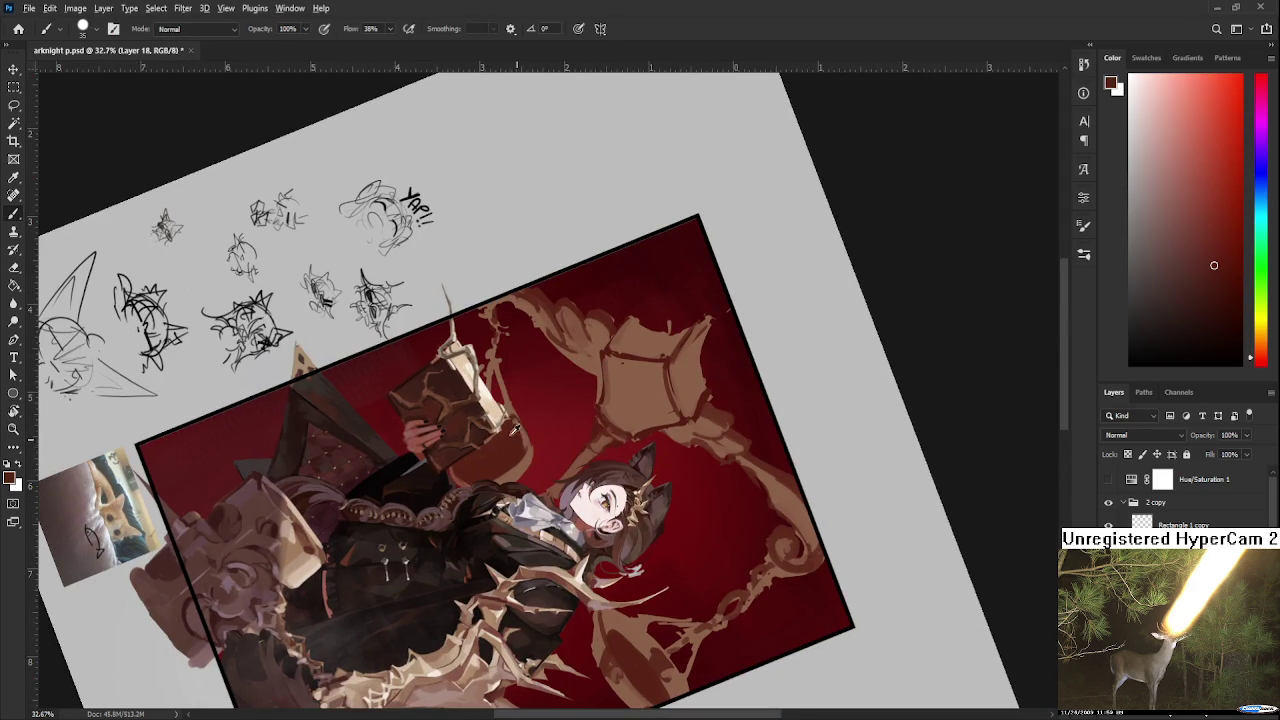
alt+click(524, 444)
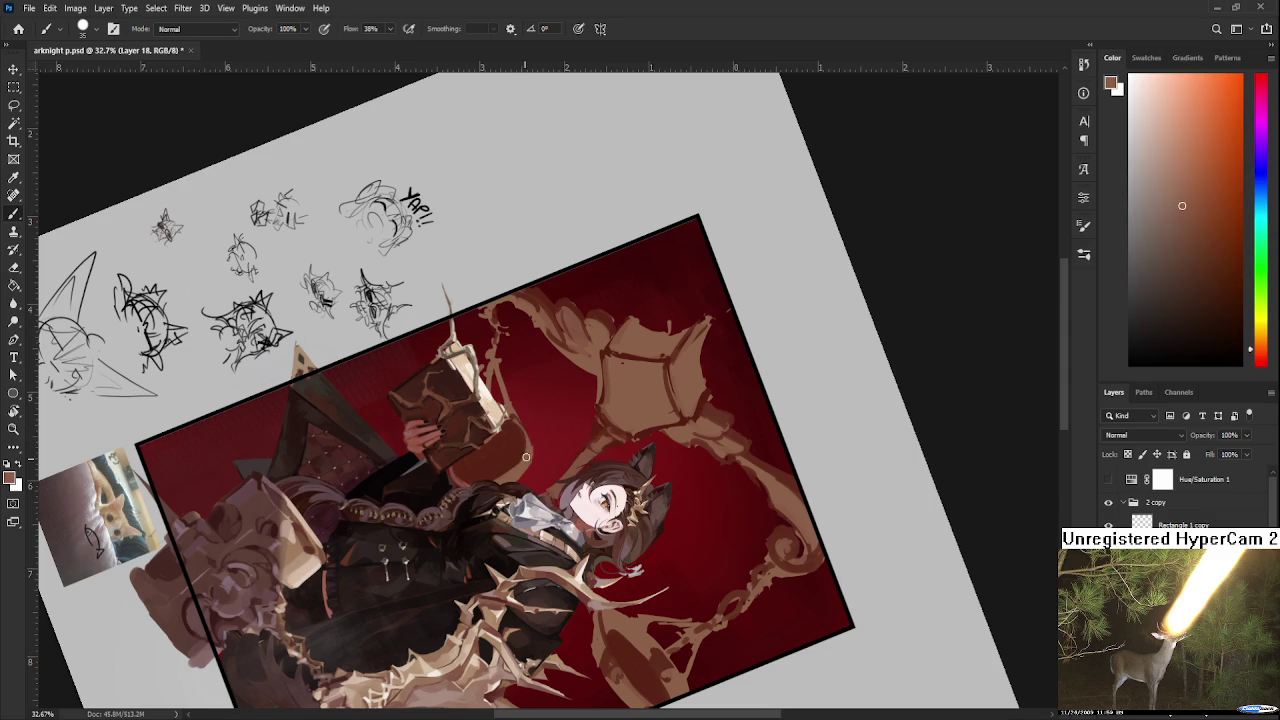
alt+click(516, 432)
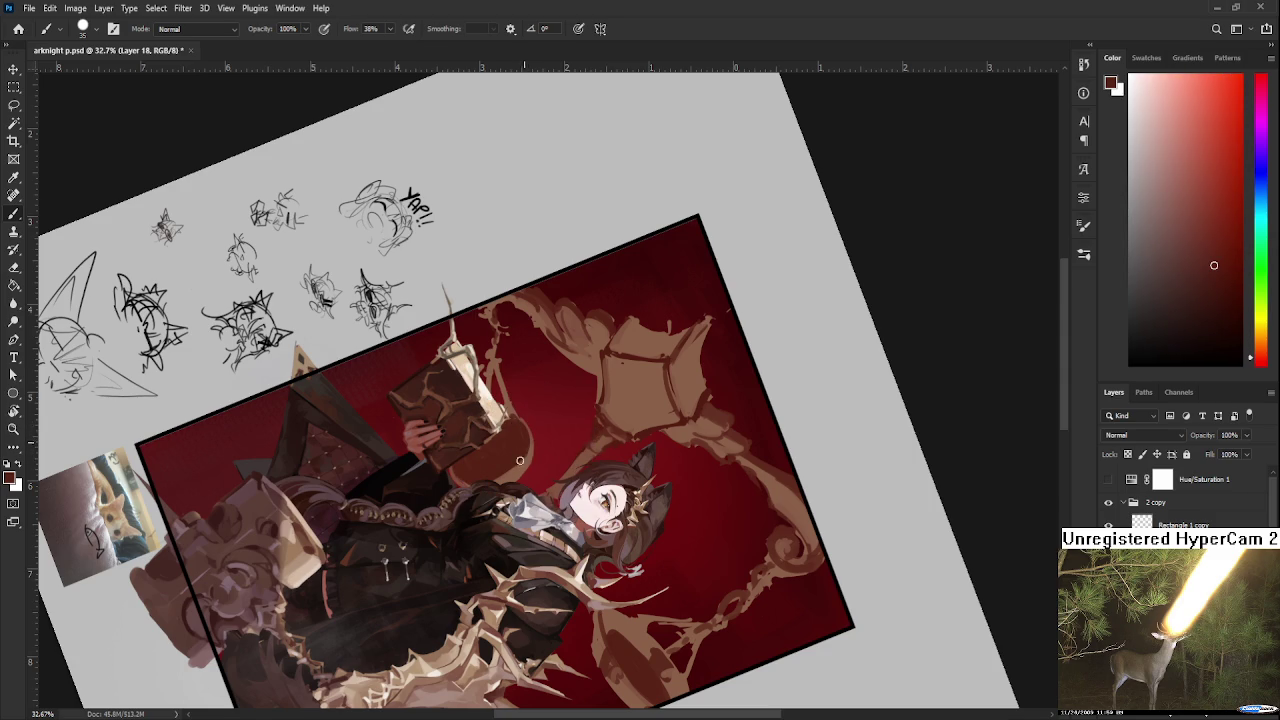
drag(516, 432, 599, 415)
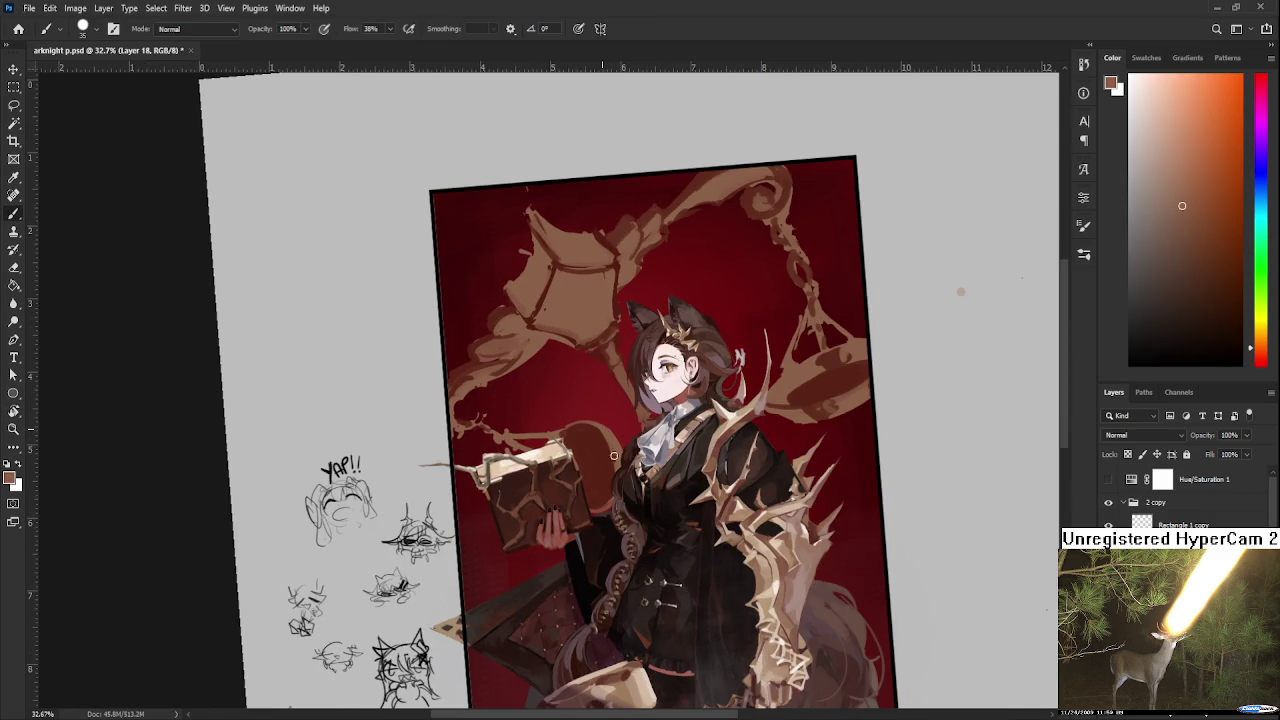
Sample brown and dark red beside the book and straighten the canvas rotation.
alt+click(608, 458)
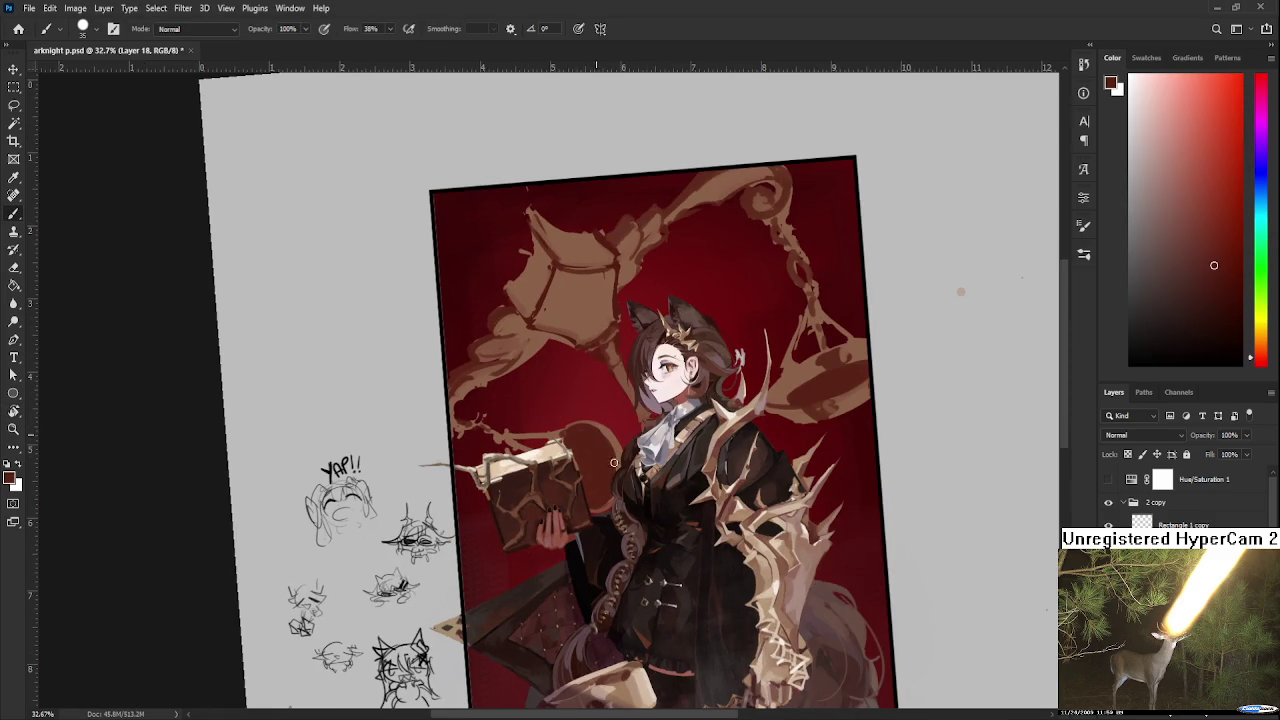
alt+click(609, 456)
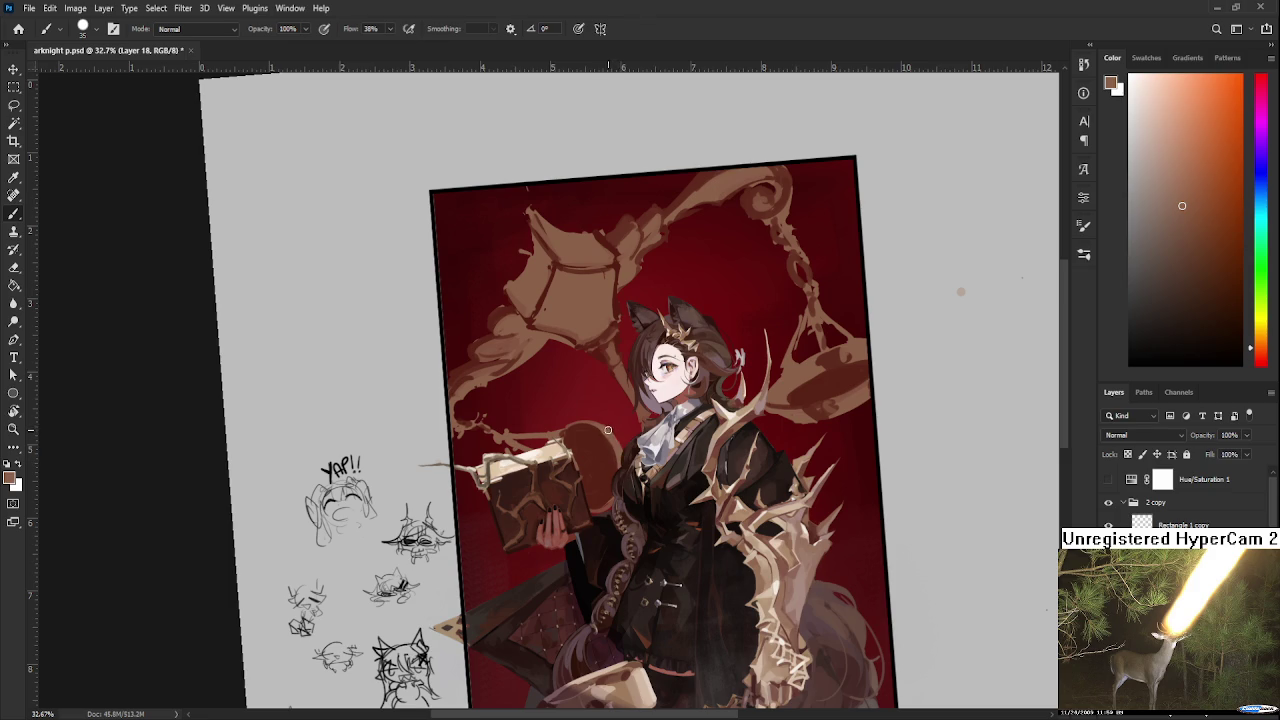
alt+click(600, 436)
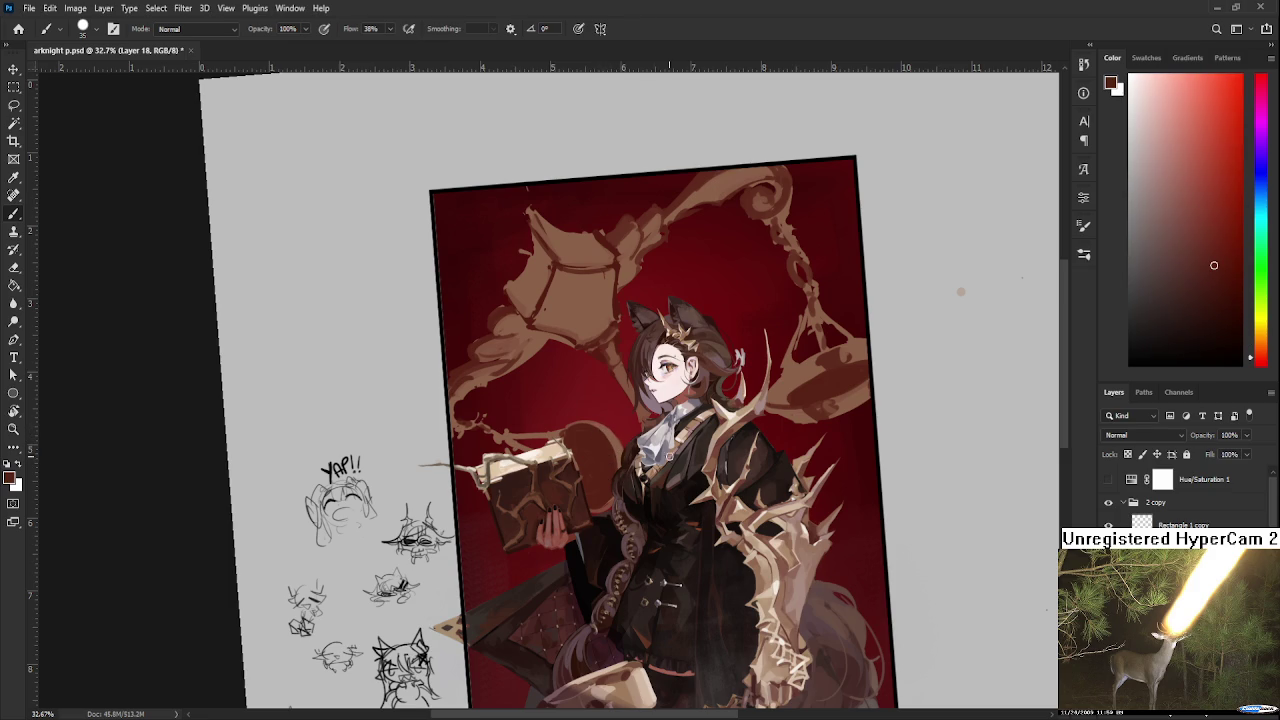
scroll(459, 313, down, 5)
key(r)
drag(814, 392, 797, 400)
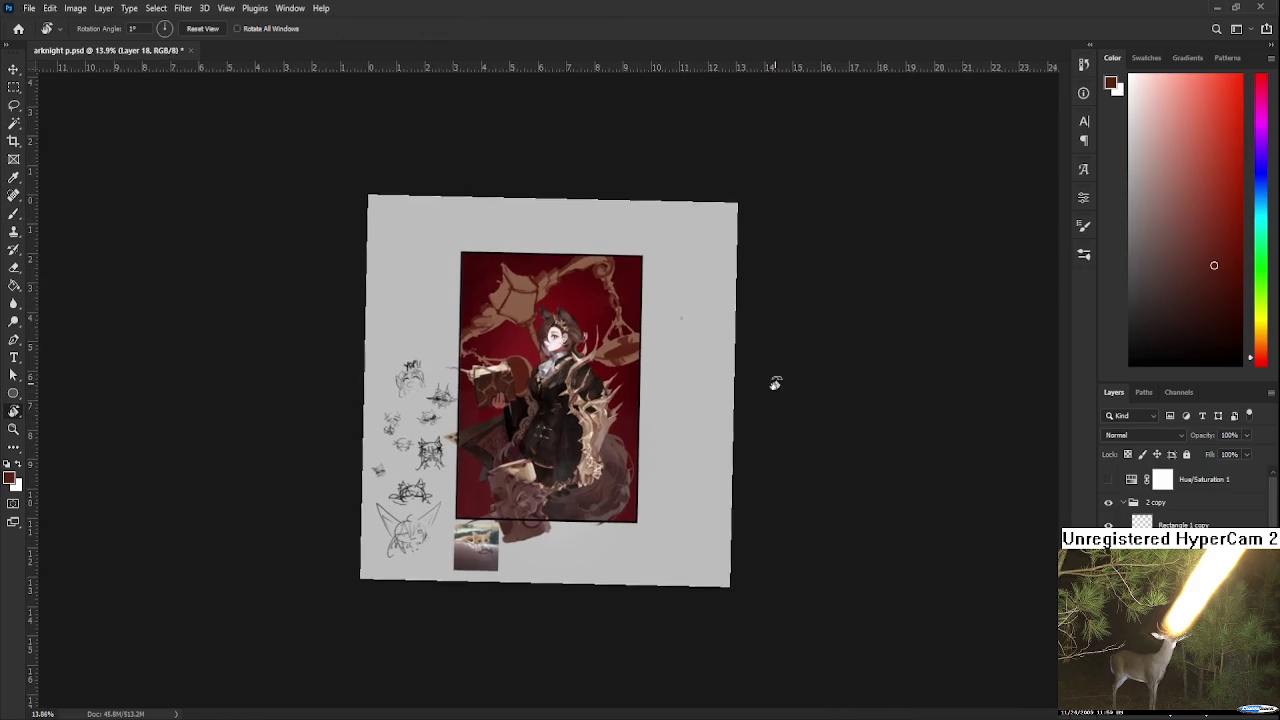
Zoom and shift the view onto the scale's lantern with the Brush active.
scroll(797, 400, up, 1)
scroll(830, 300, up, 2)
scroll(900, 400, up, 2)
key(b)
scroll(585, 411, up, 1)
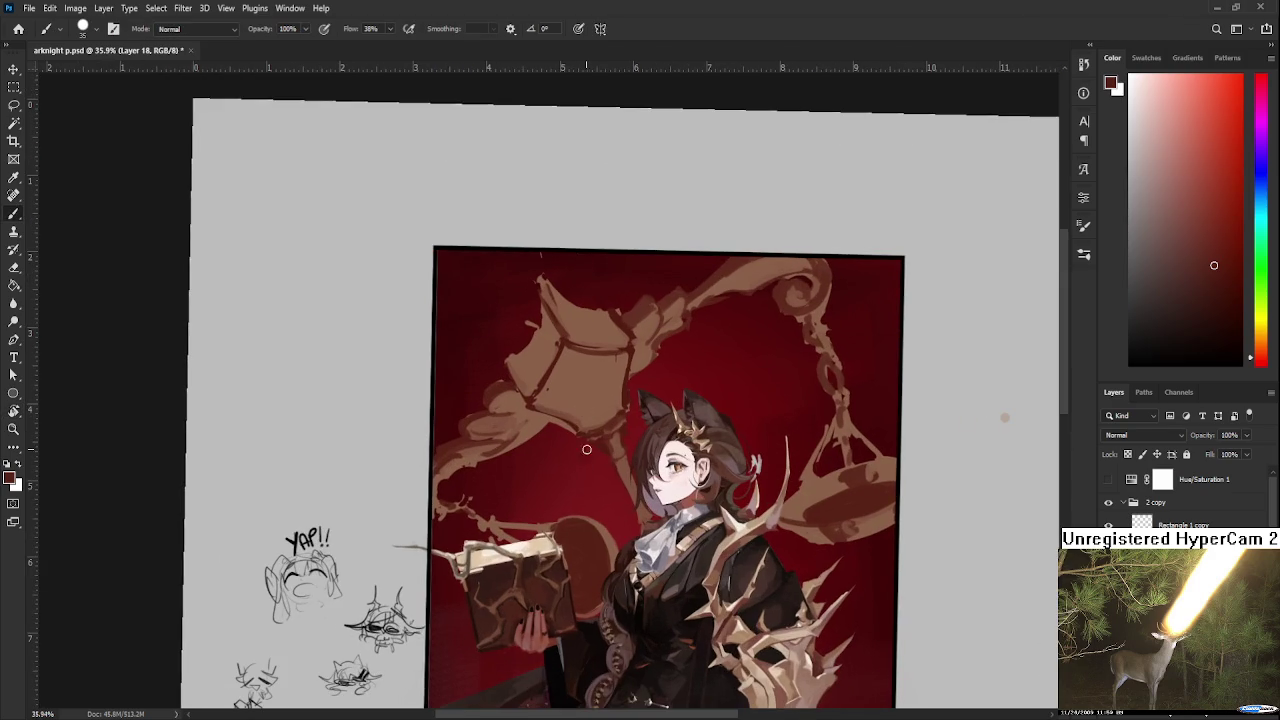
drag(542, 404, 544, 436)
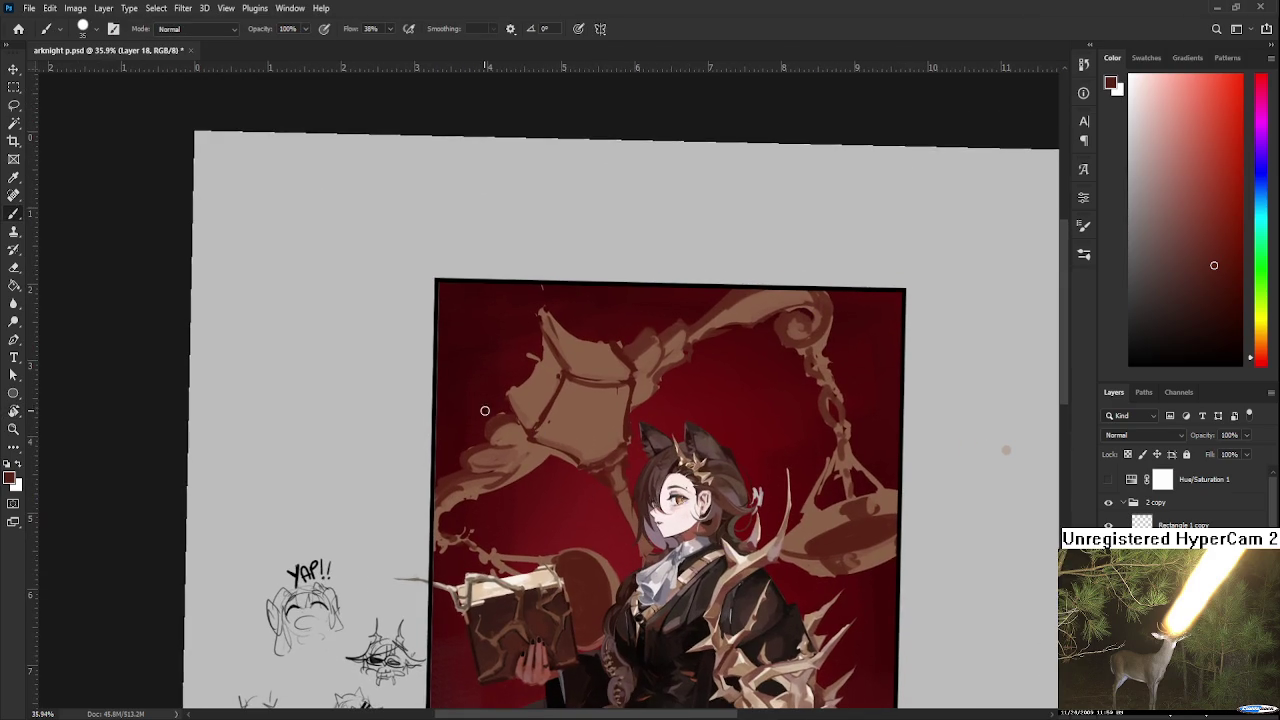
key(e)
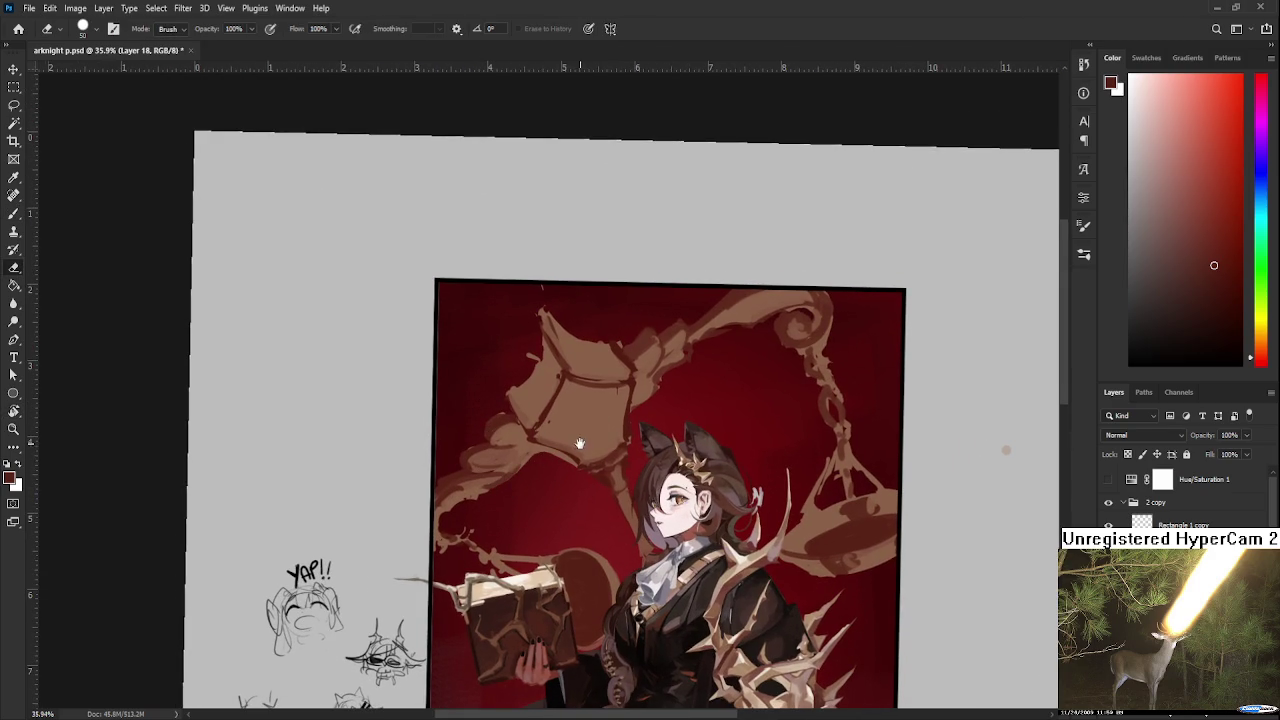
drag(541, 457, 519, 489)
key(b)
Paint a dark spiral emblem on the lantern and darken its lower-left and side edges.
alt+click(615, 409)
mouse_move(562, 433)
mouse_down()
mouse_move(573, 485)
mouse_move(580, 466)
mouse_up()
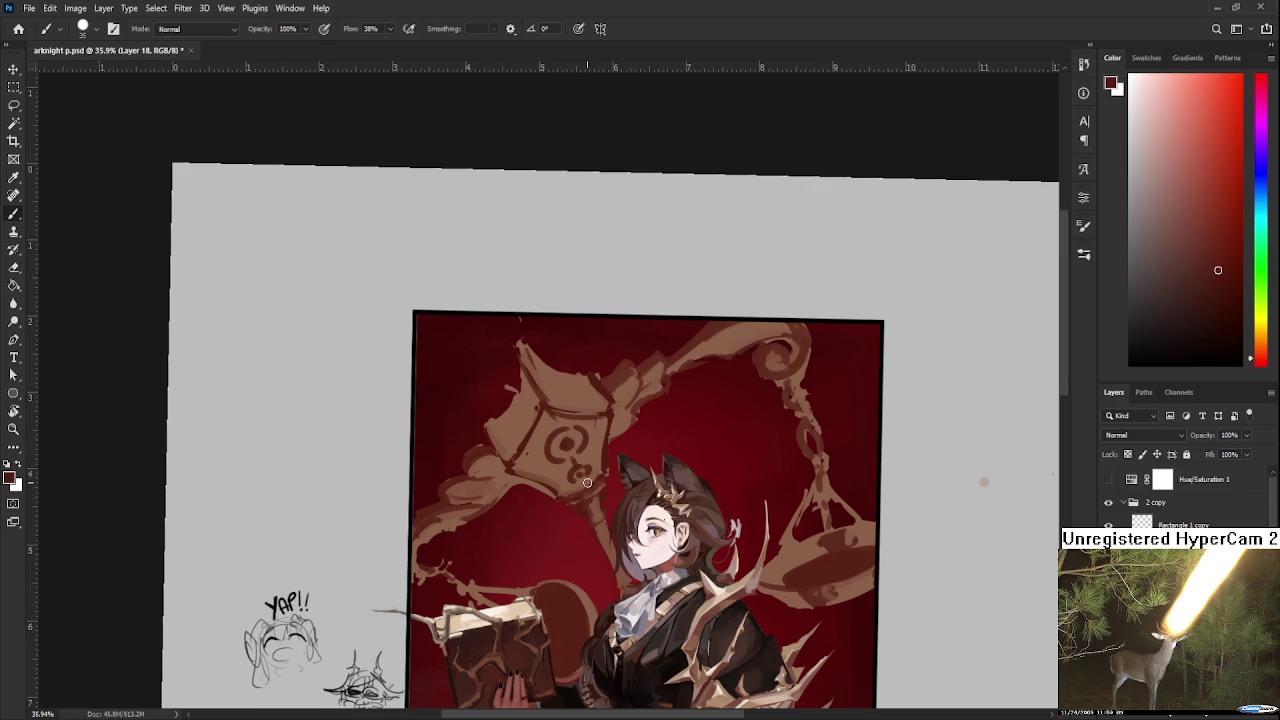
drag(520, 461, 572, 503)
drag(600, 416, 600, 474)
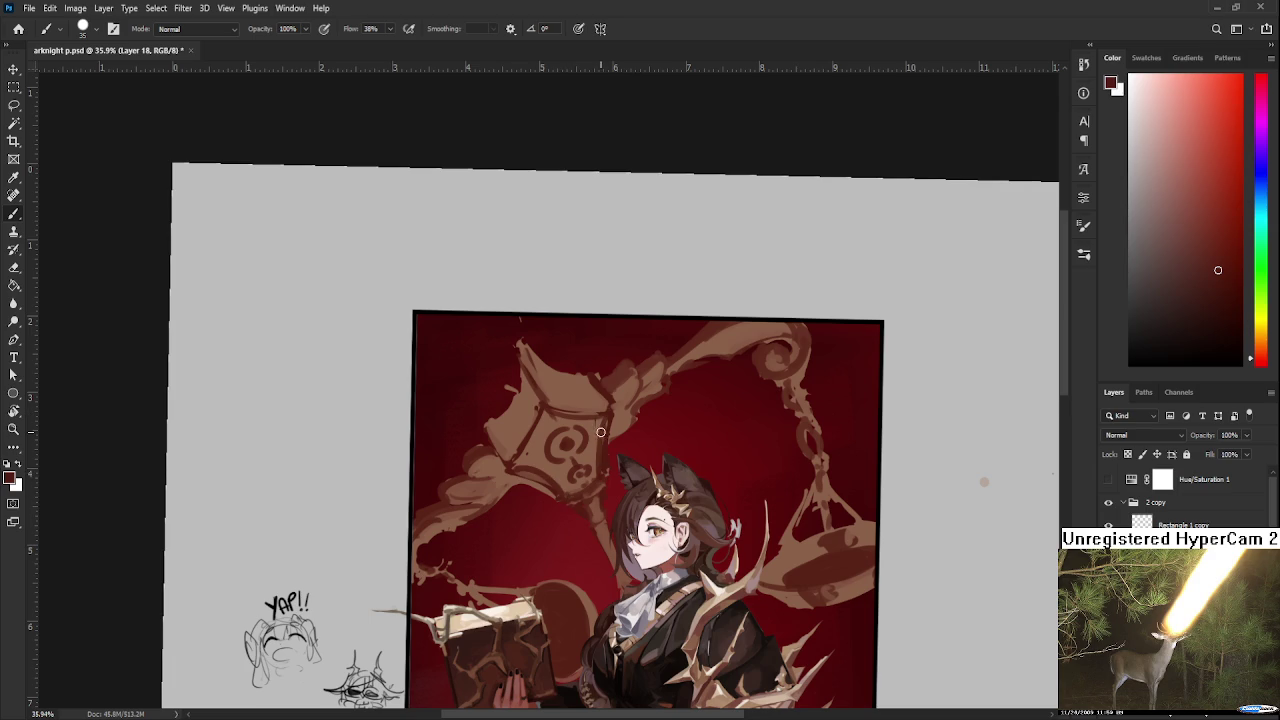
scroll(600, 474, down, 1)
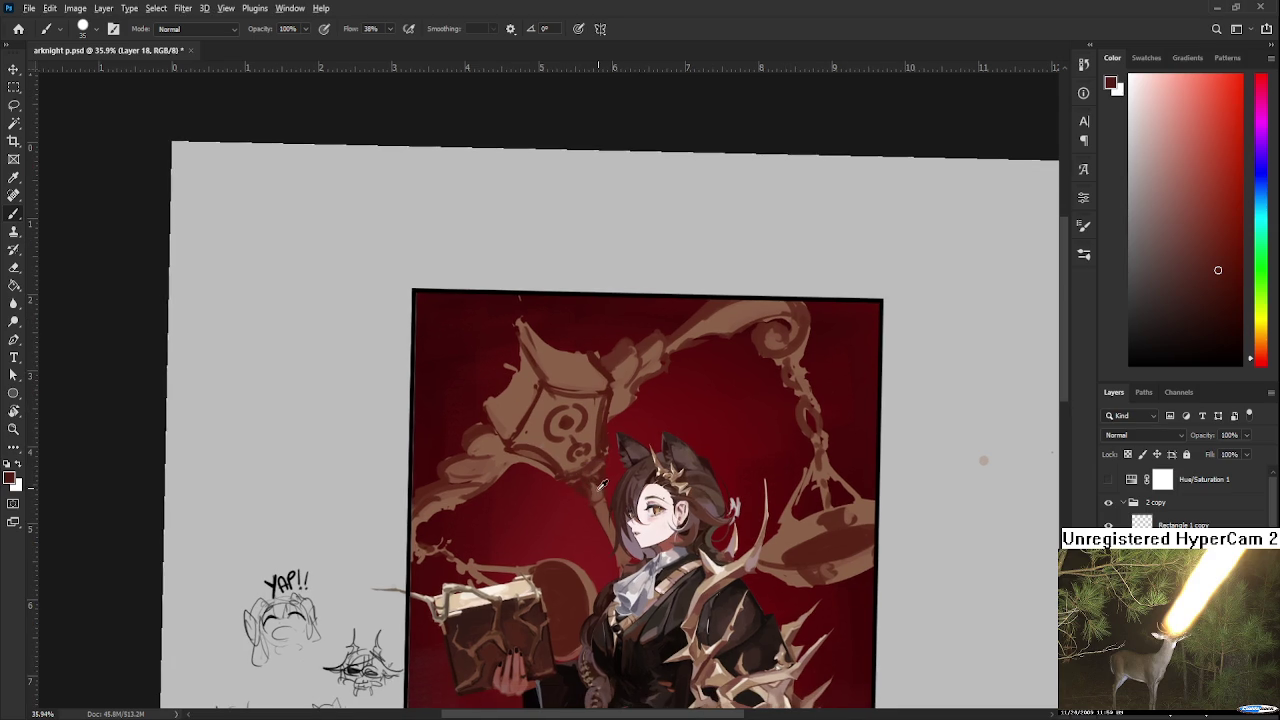
alt+click(597, 485)
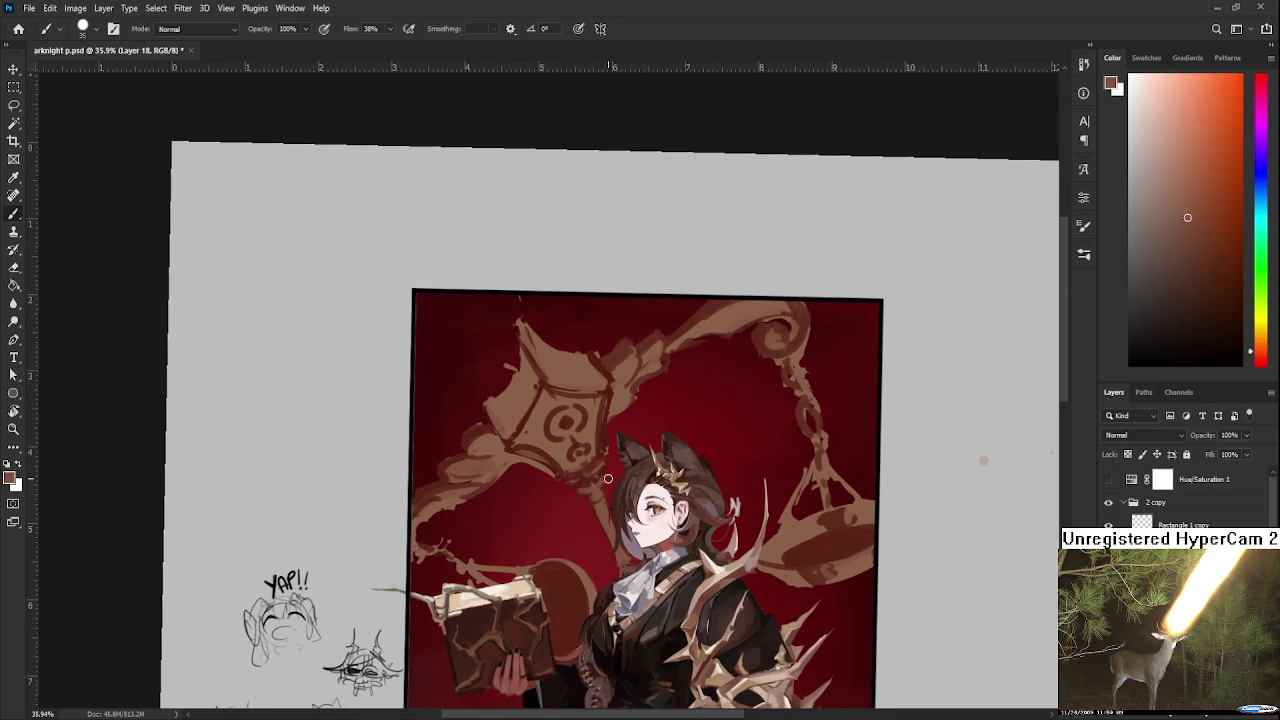
scroll(600, 480, down, 5)
scroll(560, 420, down, 1)
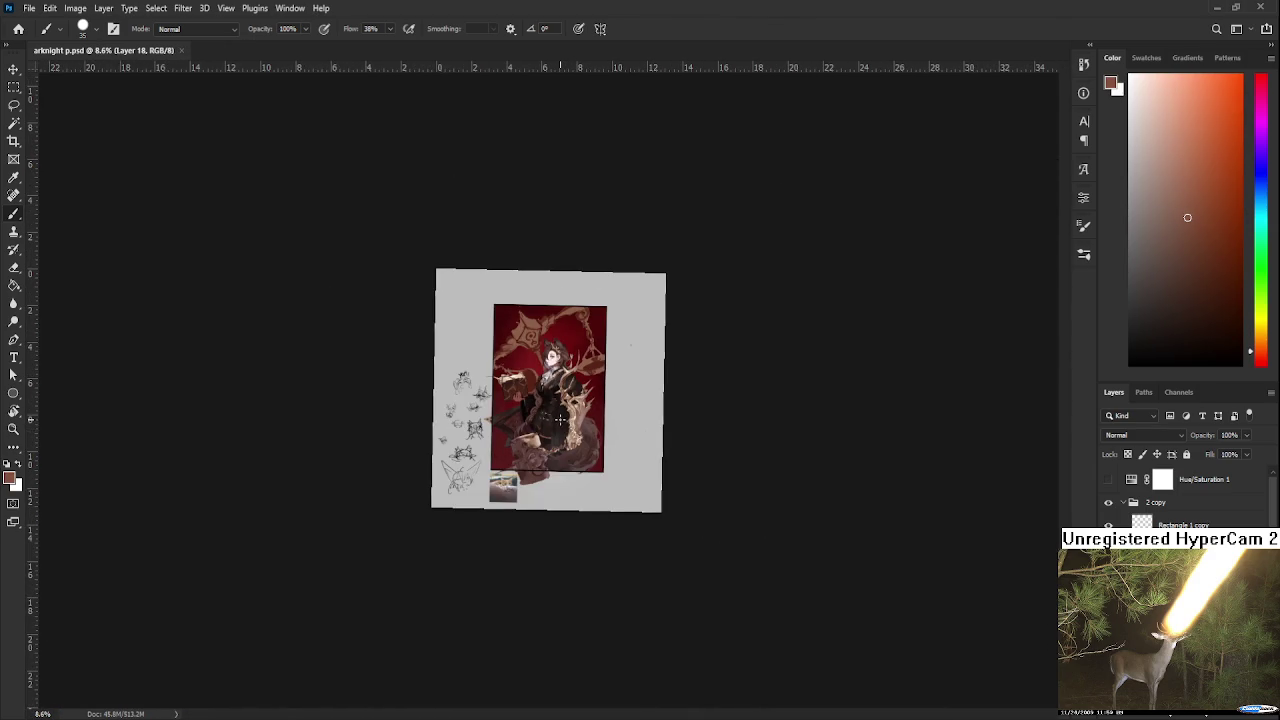
scroll(560, 420, up, 1)
scroll(560, 420, up, 2)
scroll(542, 313, up, 1)
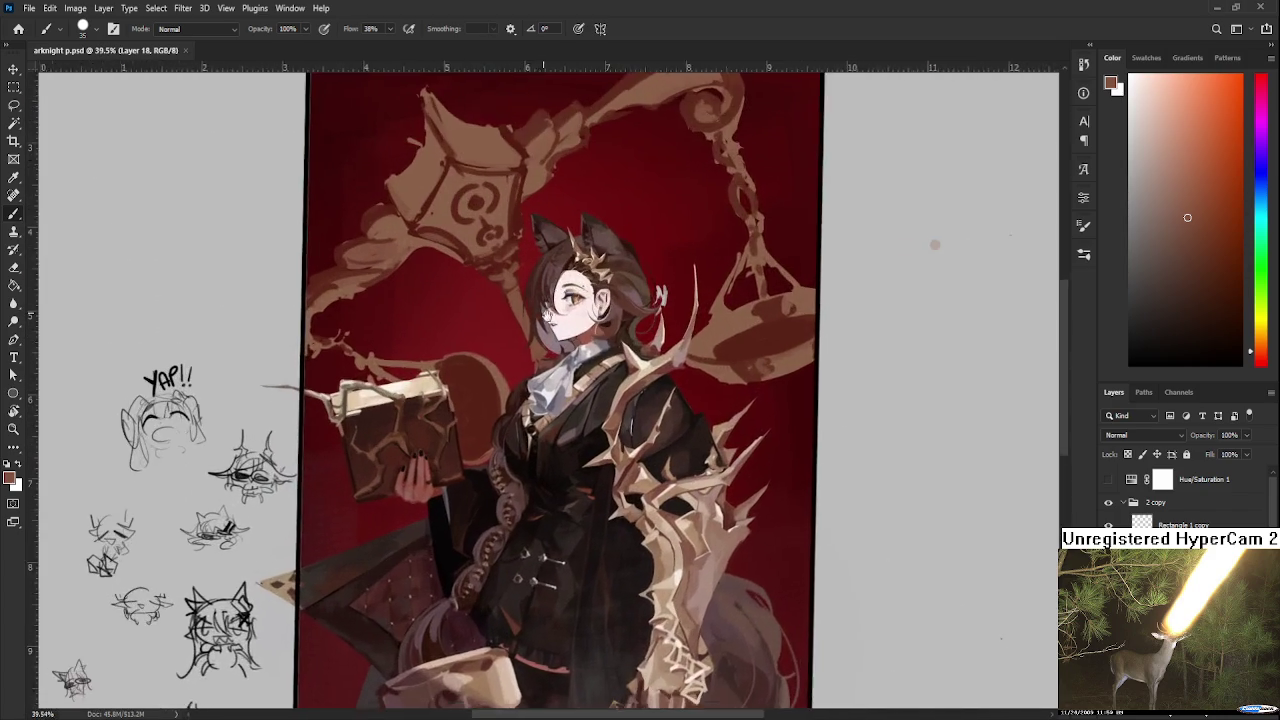
scroll(542, 313, up, 1)
scroll(653, 452, down, 1)
scroll(653, 452, down, 1)
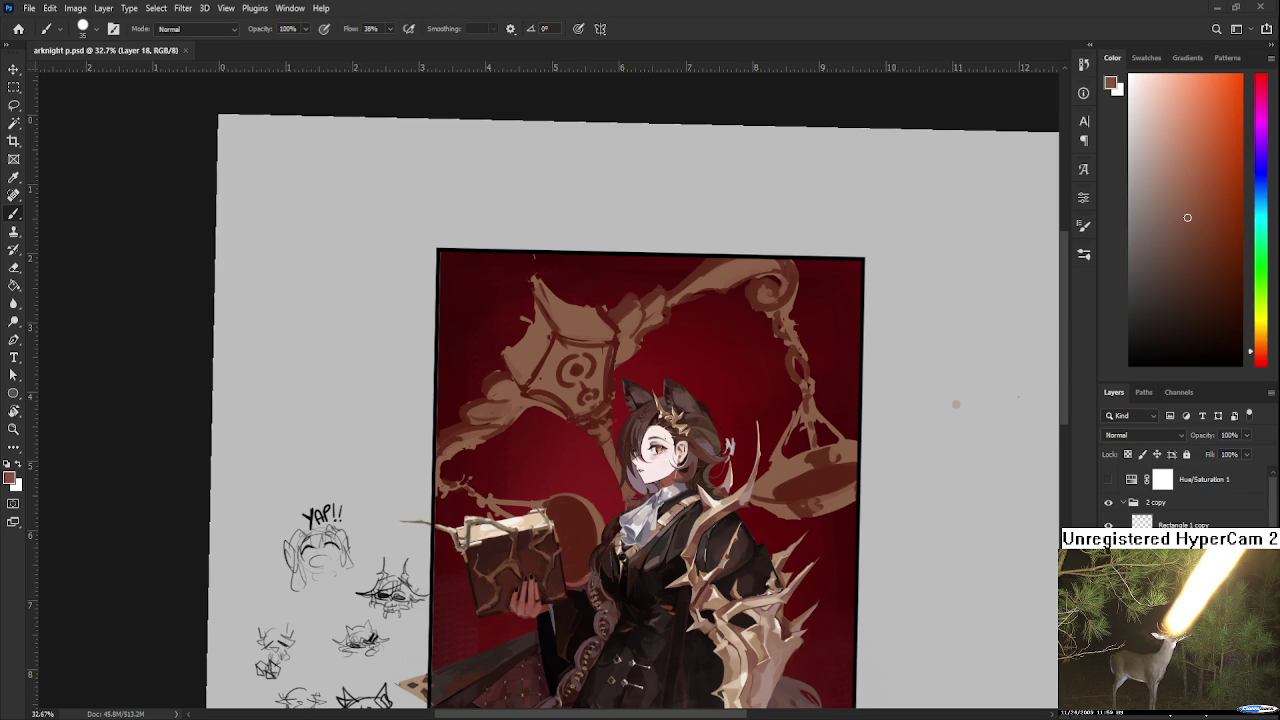
scroll(598, 415, up, 1)
scroll(752, 278, up, 1)
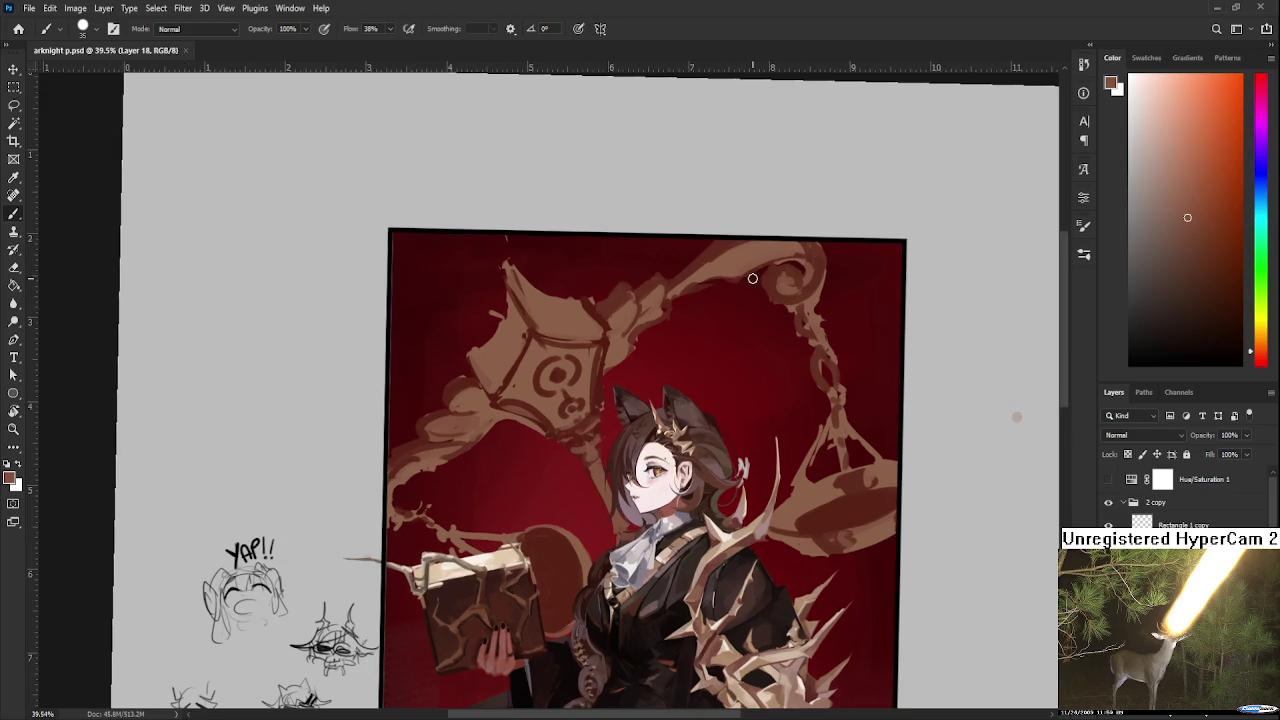
scroll(520, 420, up, 2)
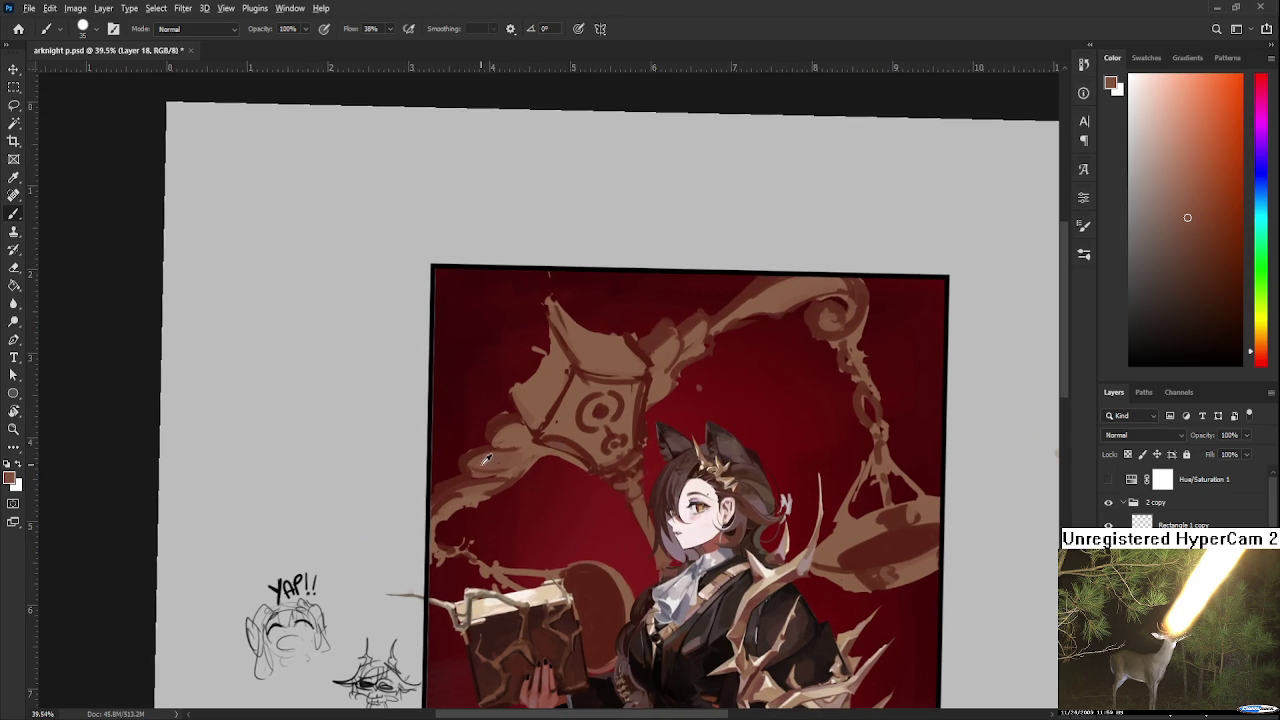
alt+click(514, 470)
key(e)
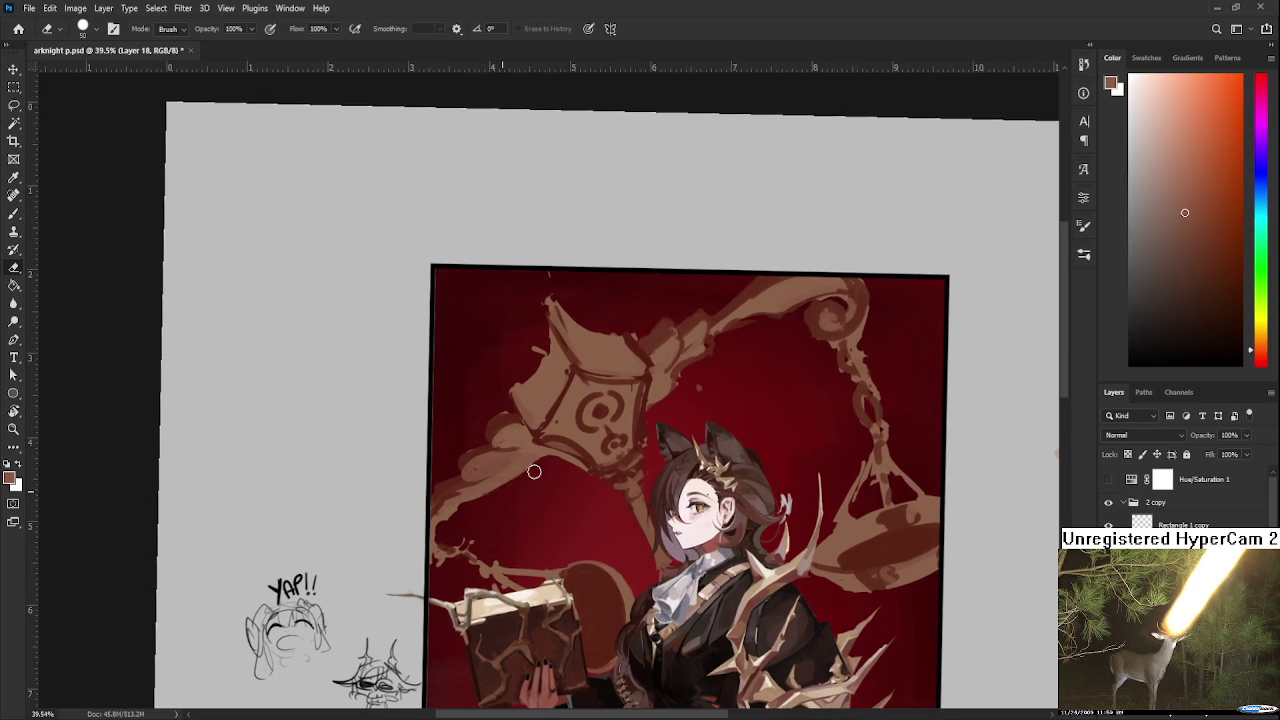
scroll(532, 475, down, 3)
scroll(600, 520, up, 2)
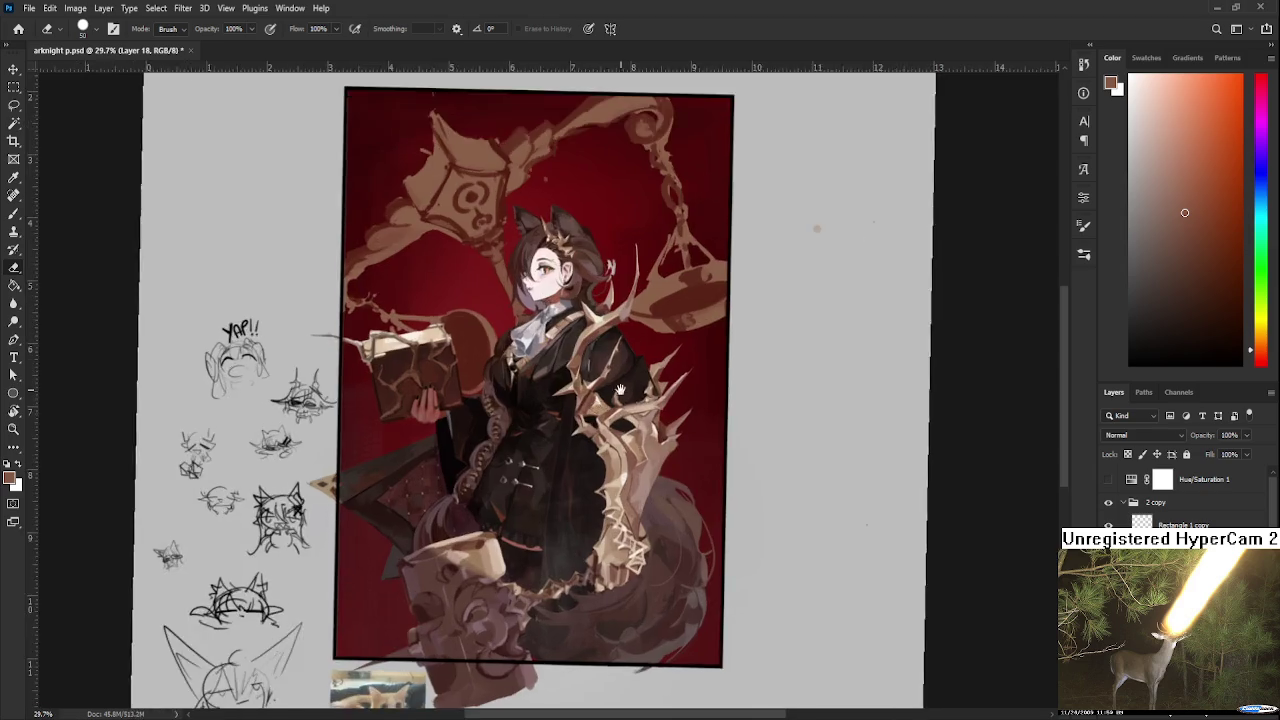
scroll(736, 636, down, 1)
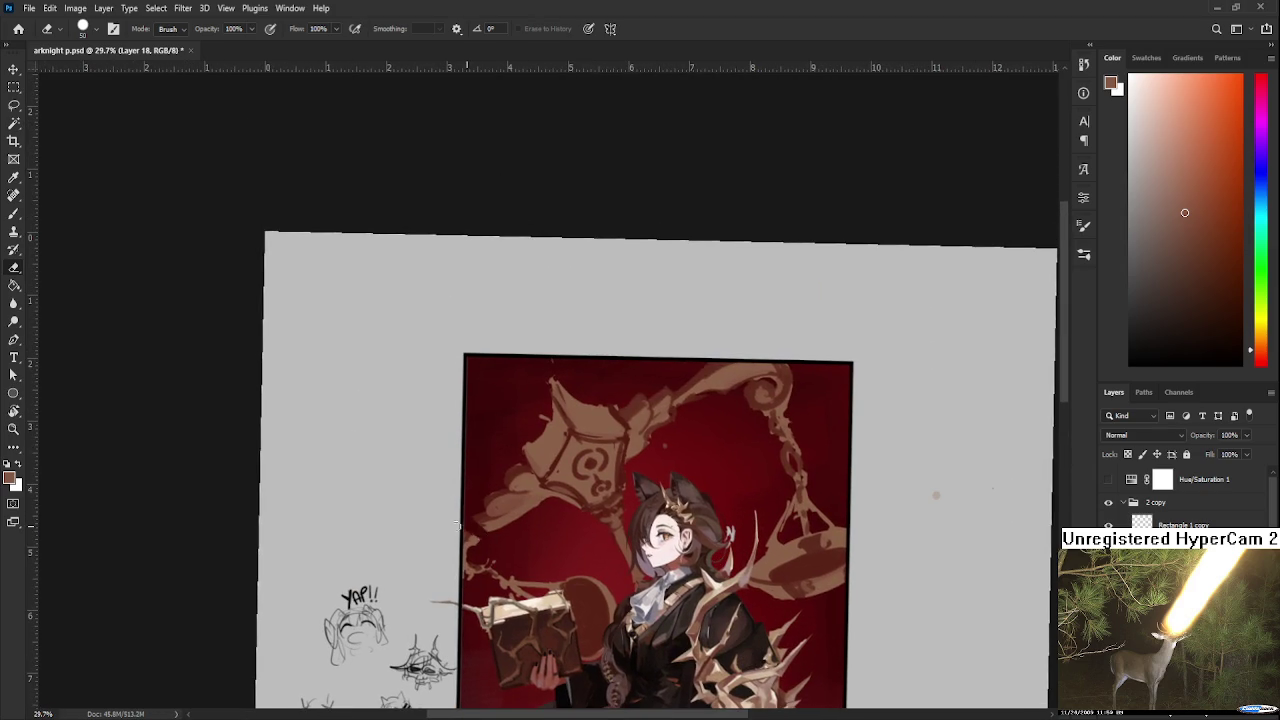
Erase the lantern's left edge and the brown band linking it to the scale arm.
mouse_move(477, 510)
mouse_down()
mouse_move(486, 528)
mouse_move(514, 524)
mouse_move(535, 468)
mouse_move(546, 512)
mouse_up()
mouse_move(666, 421)
mouse_down()
mouse_move(648, 448)
mouse_move(632, 430)
mouse_move(636, 400)
mouse_move(755, 378)
mouse_up()
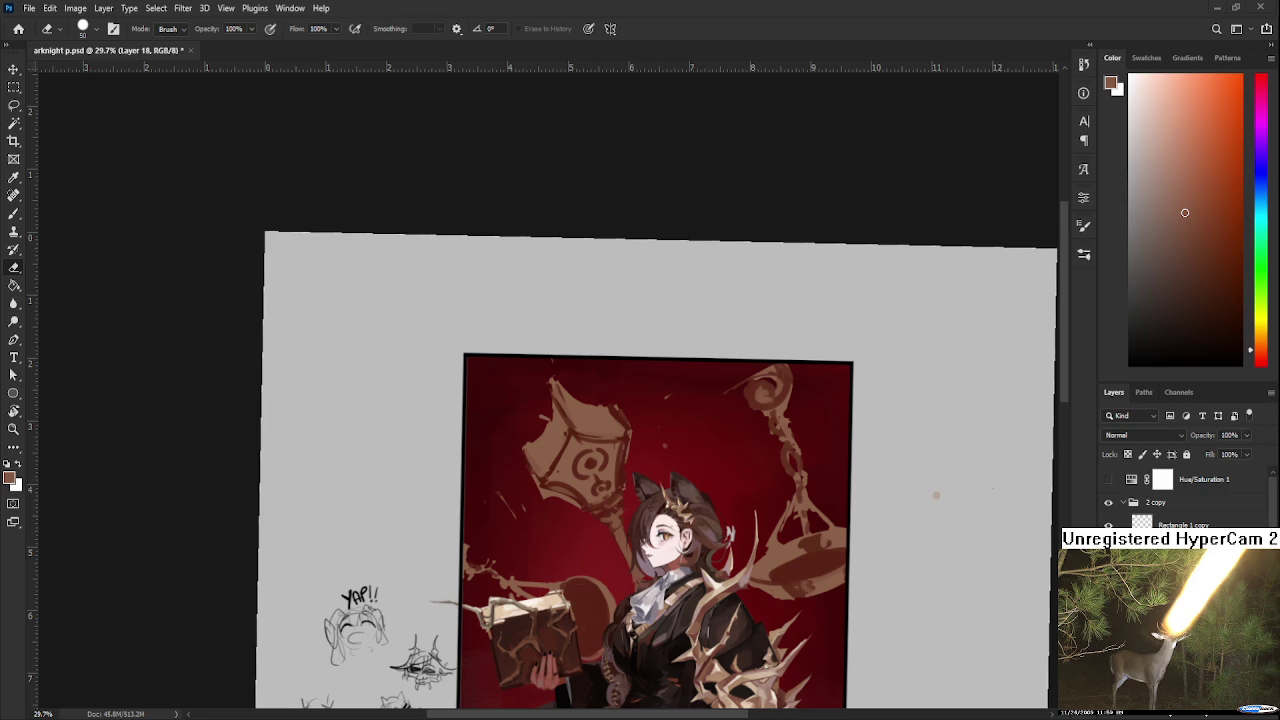
Paint a thick brown staff rising right from the lantern, sampling orange-brown from it.
key(b)
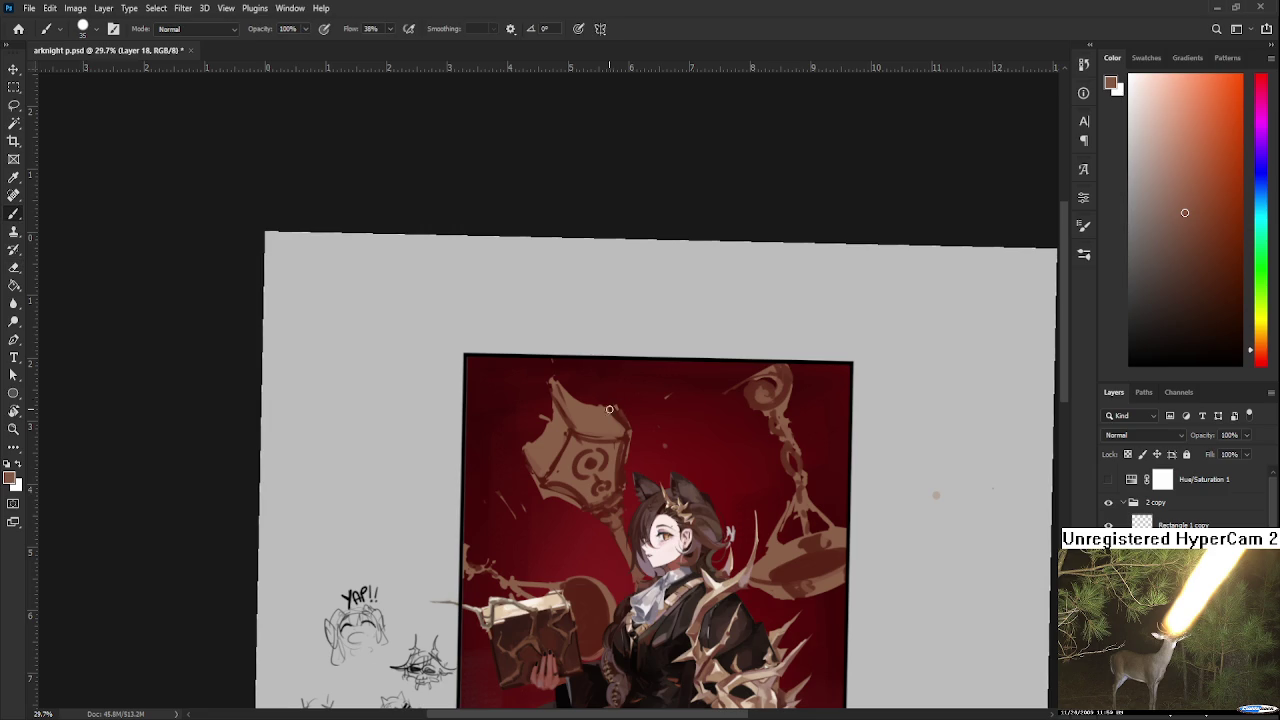
drag(627, 424, 714, 382)
drag(628, 424, 754, 363)
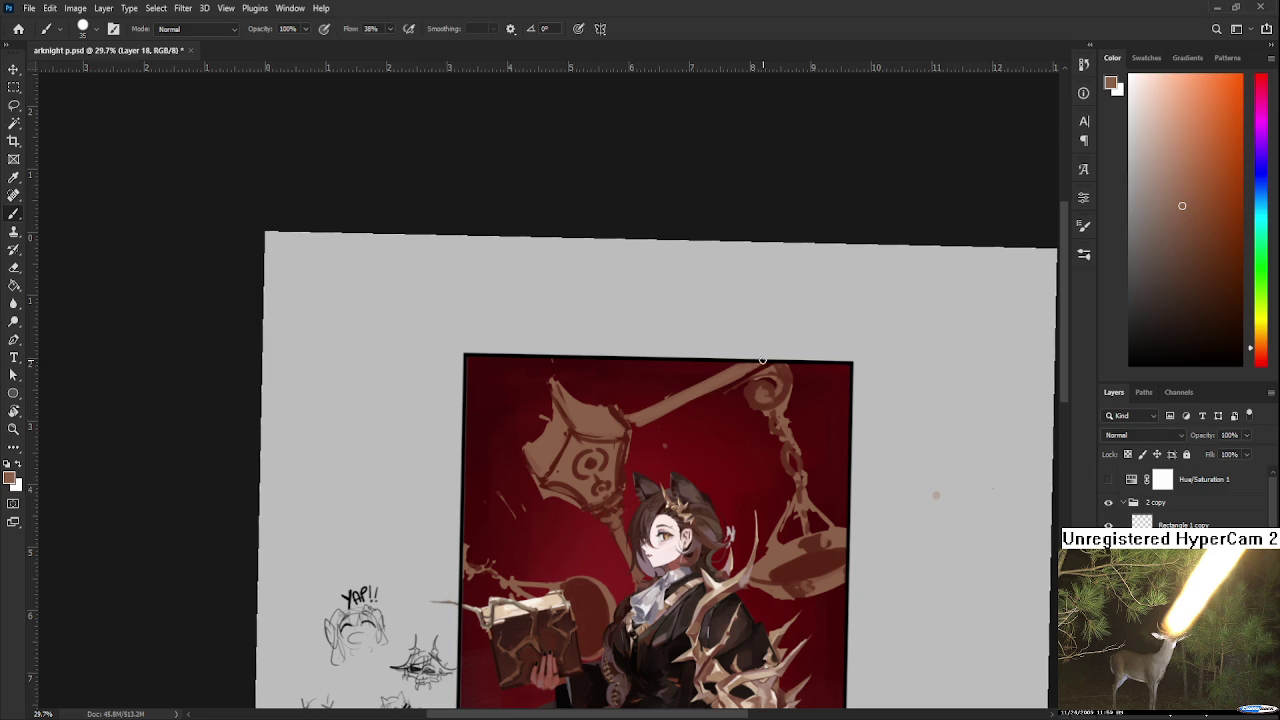
alt+click(624, 455)
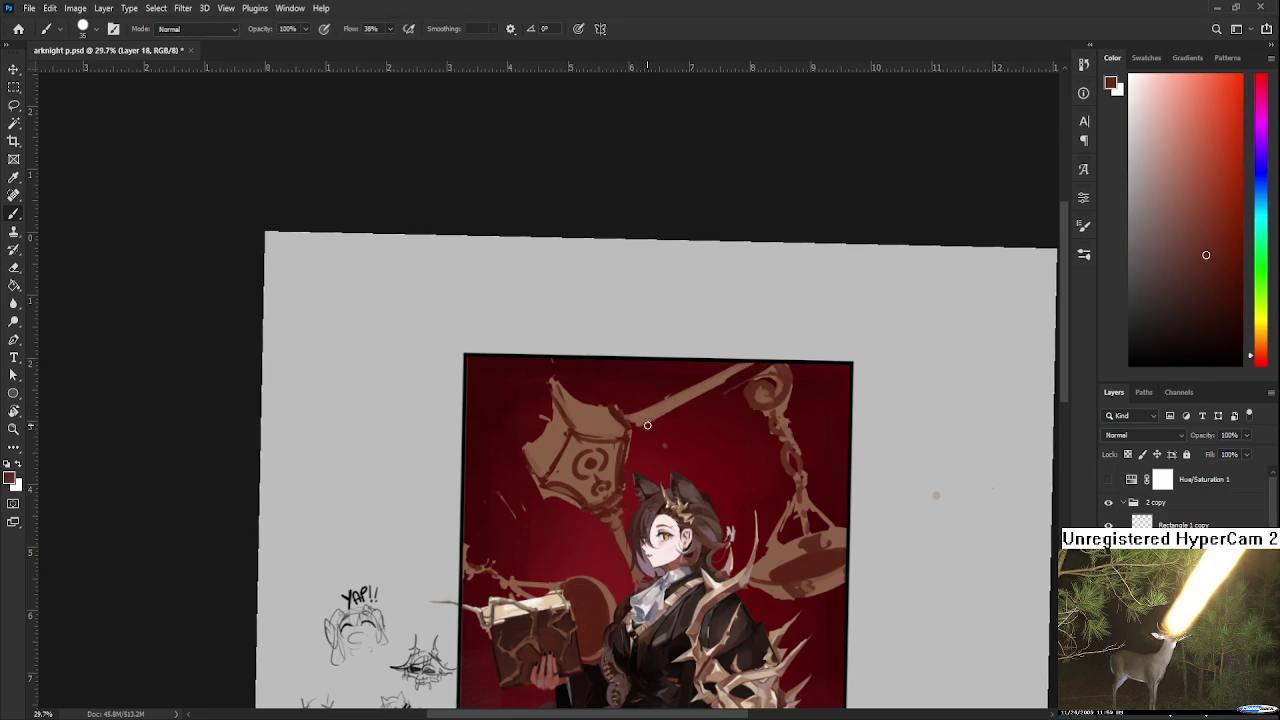
alt+click(622, 420)
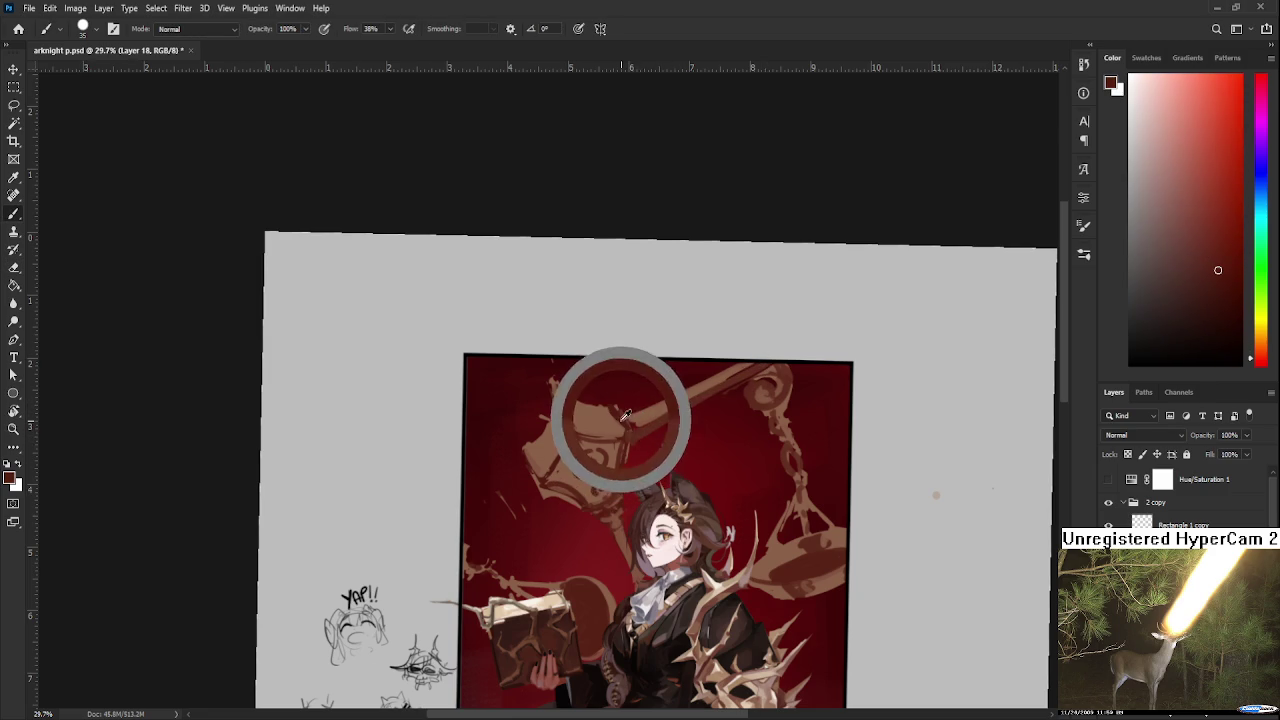
alt+click(715, 378)
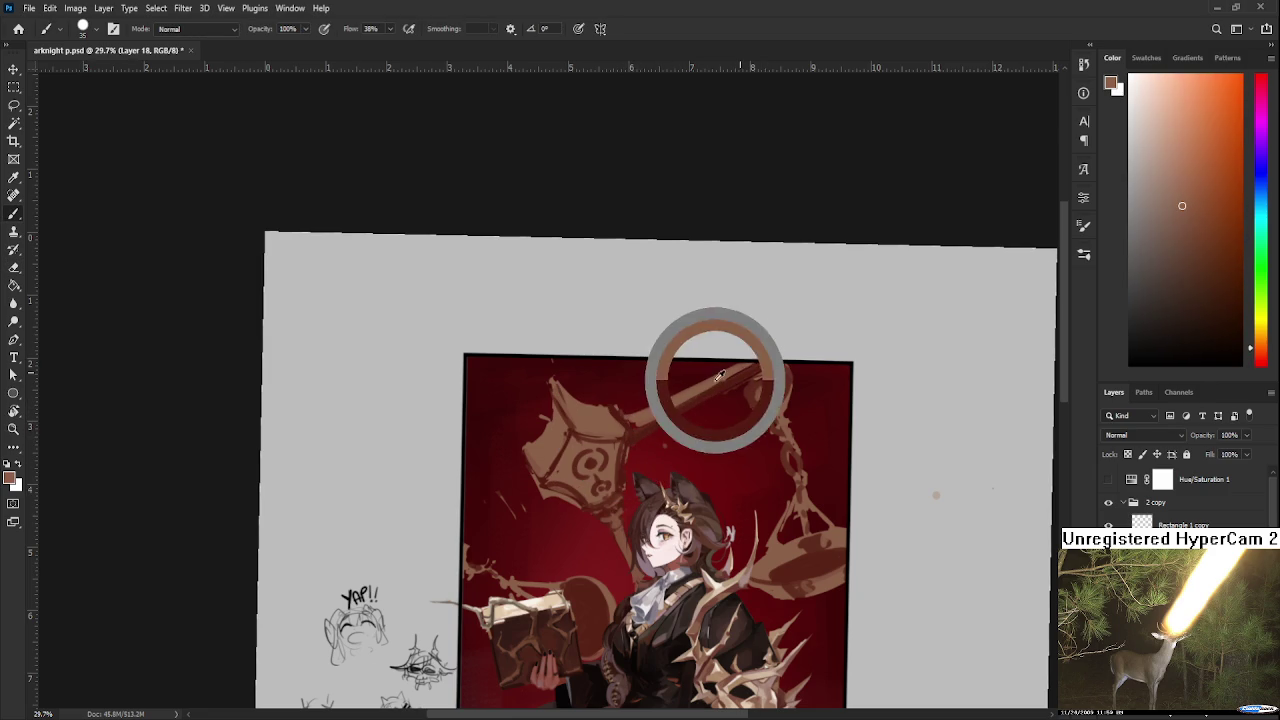
mouse_move(791, 383)
mouse_down()
mouse_move(771, 397)
mouse_move(788, 390)
mouse_up()
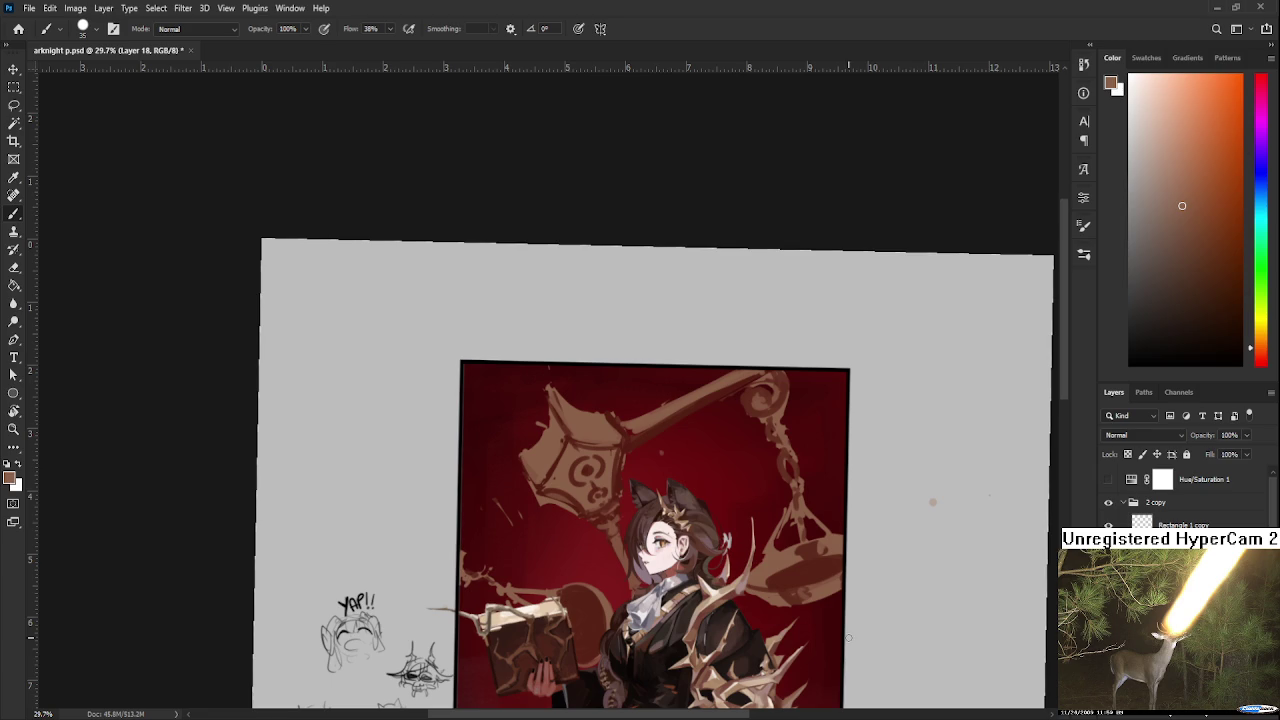
Paint dark red over the rings on the staff and erase the excess.
drag(740, 408, 775, 421)
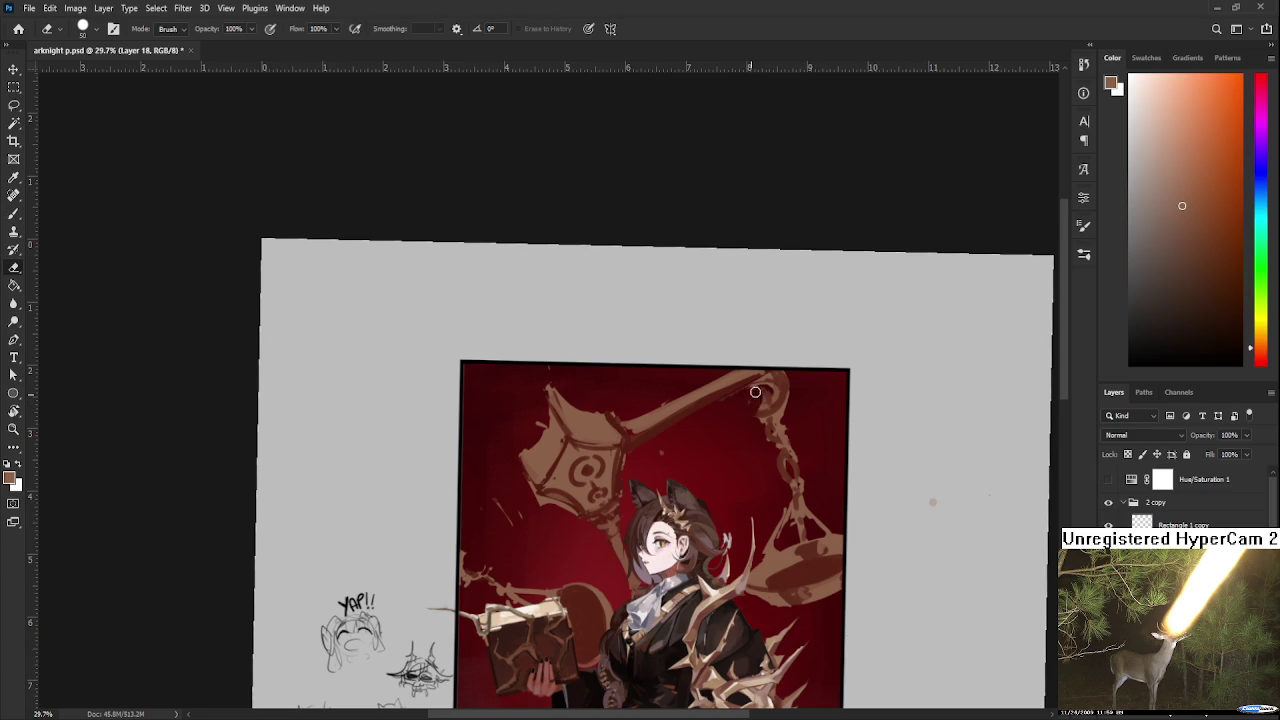
alt+click(783, 389)
key(e)
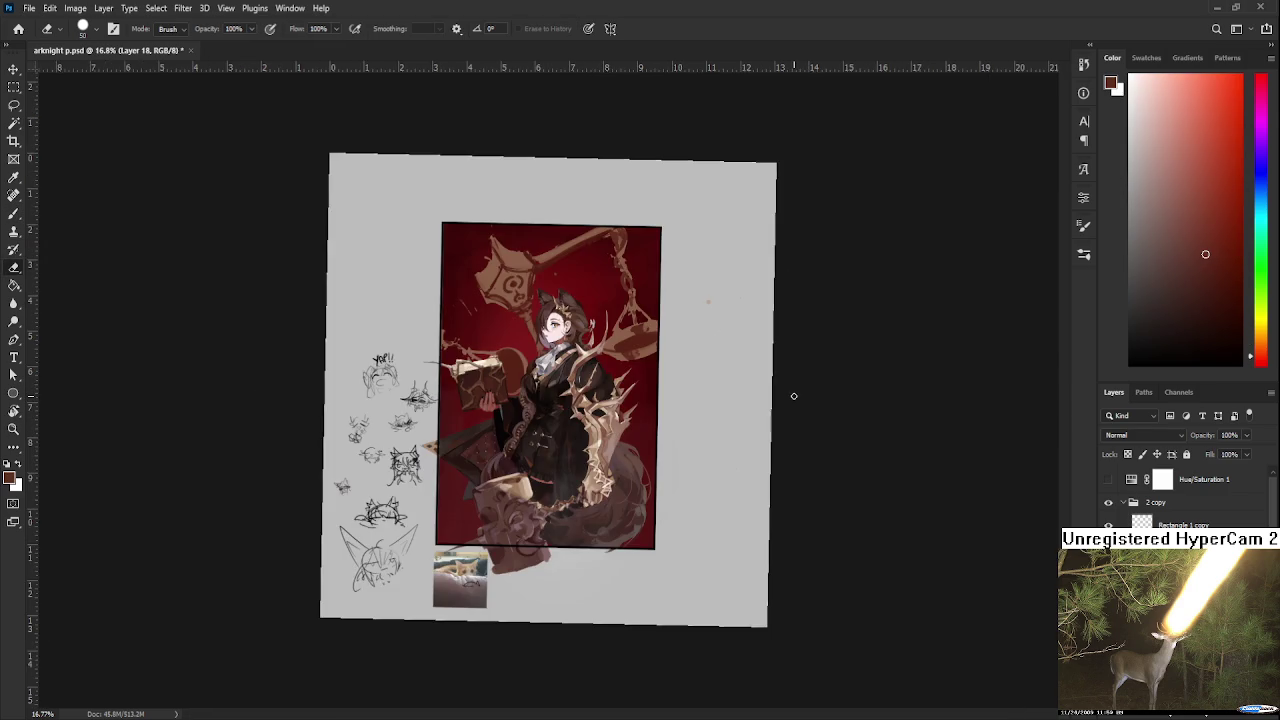
drag(796, 396, 583, 233)
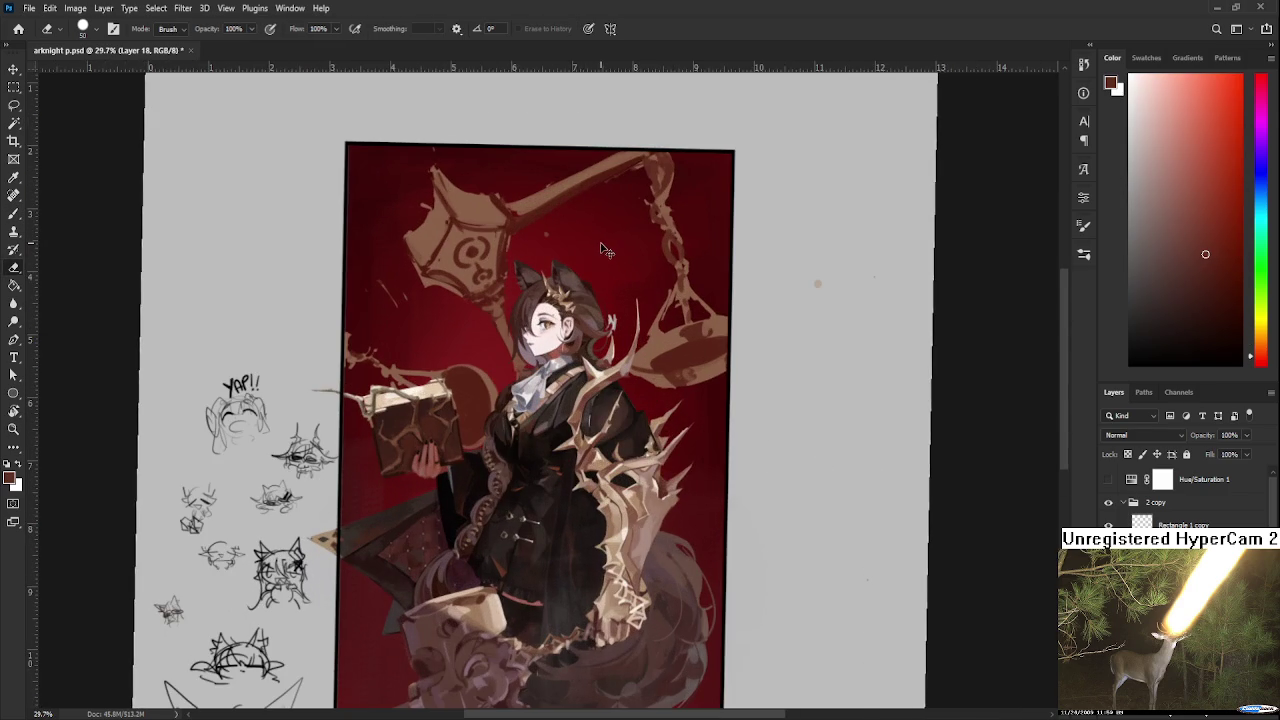
drag(605, 250, 704, 428)
Paint a muted brown arm from the lantern down-left to the frame edge, with dark red touch-ups.
key(b)
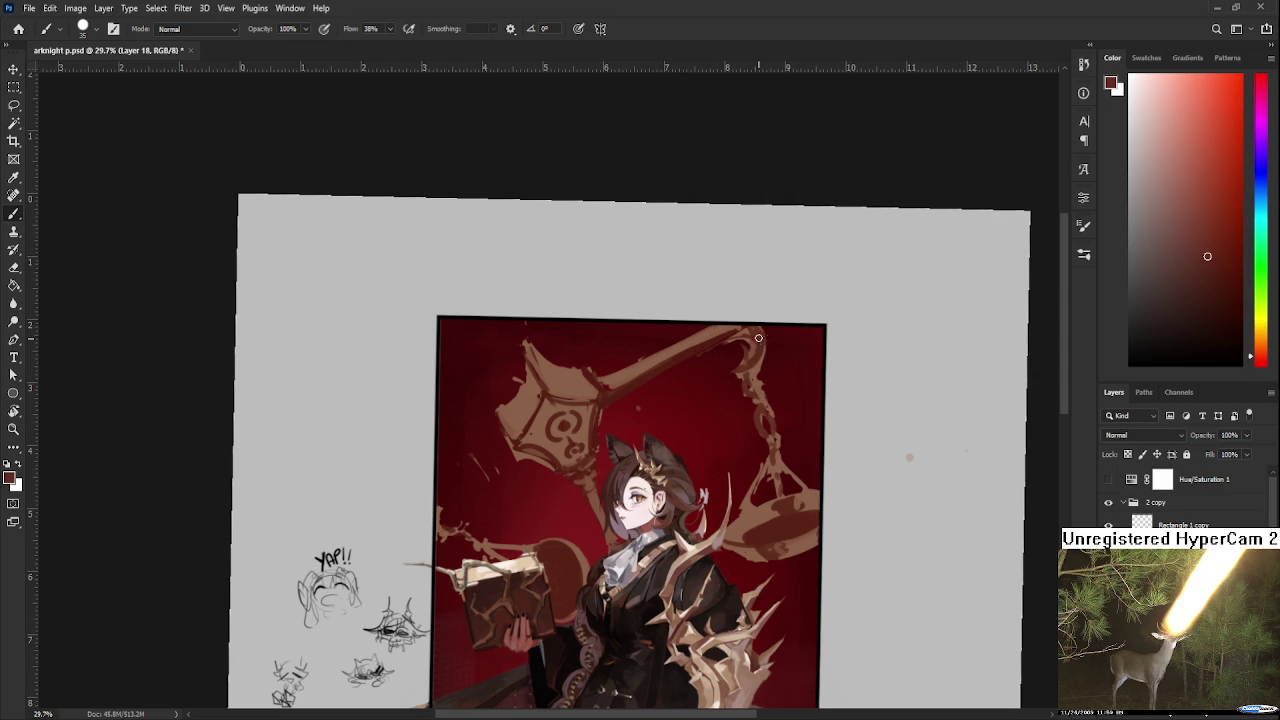
alt+click(598, 383)
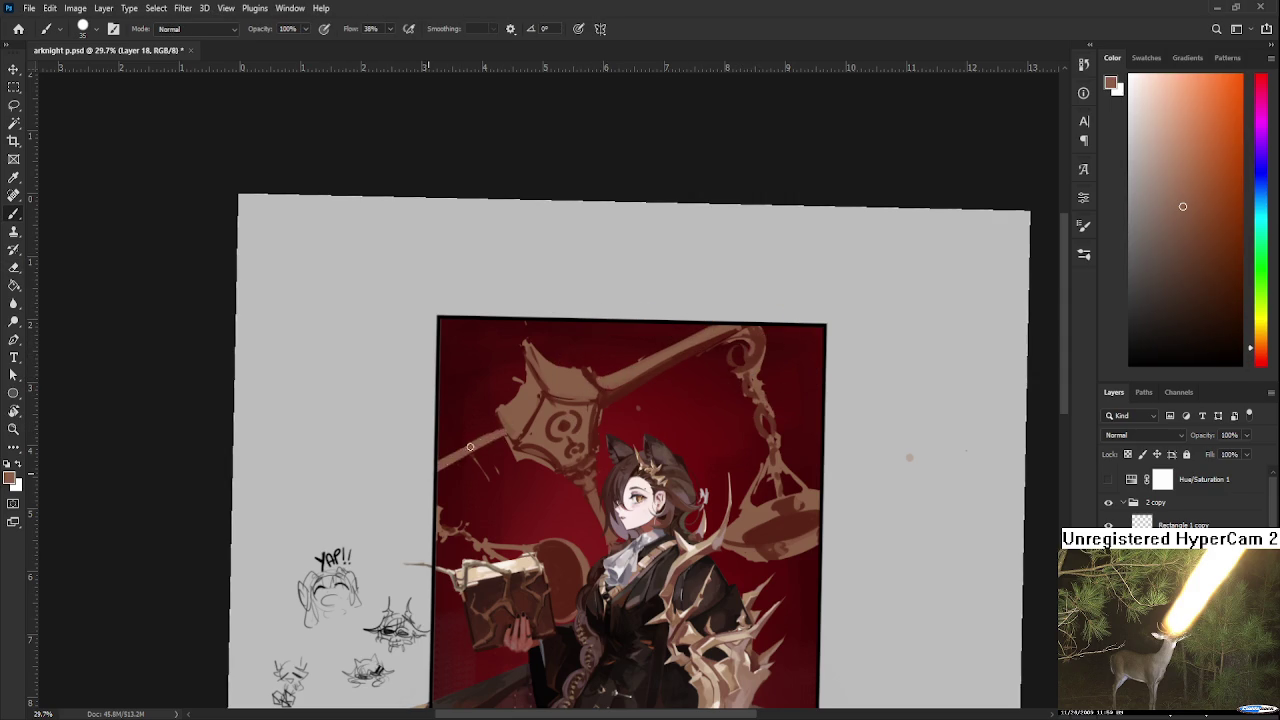
drag(493, 434, 440, 474)
mouse_move(492, 440)
mouse_down()
mouse_move(440, 480)
mouse_move(496, 447)
mouse_move(440, 472)
mouse_move(490, 428)
mouse_up()
alt+click(631, 388)
key(e)
key(ctrl+z)
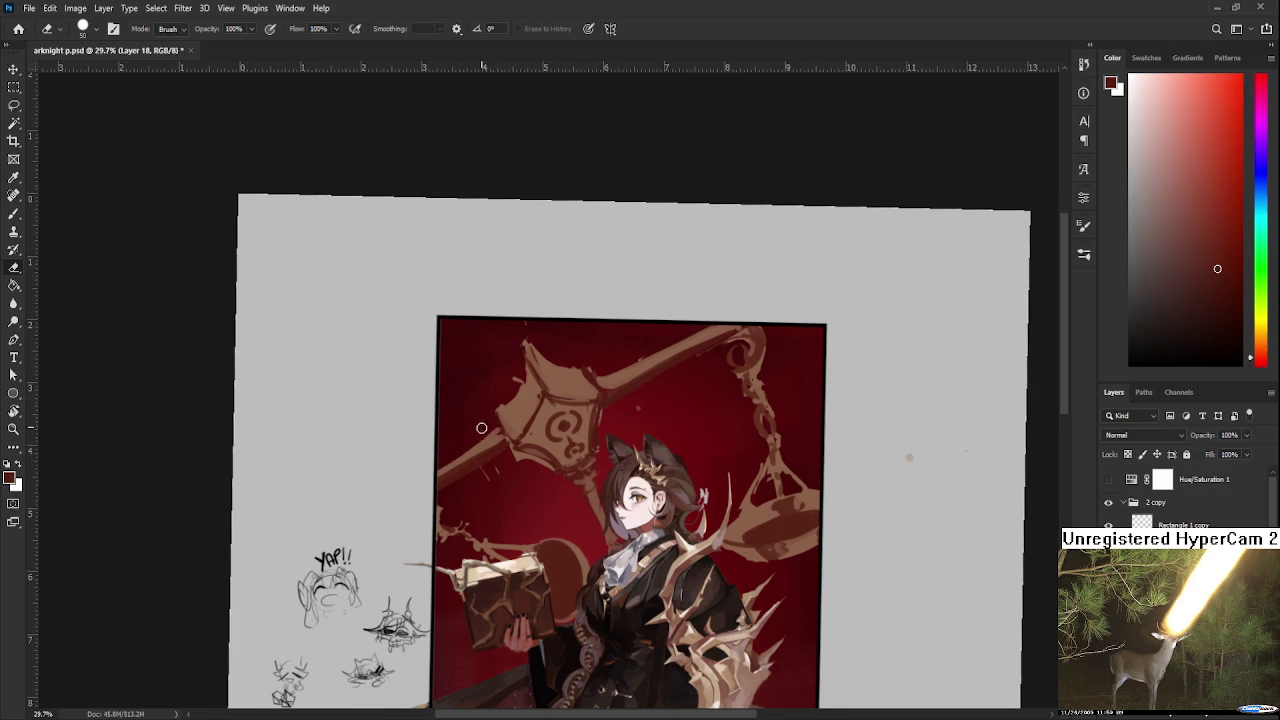
scroll(766, 394, down, 3)
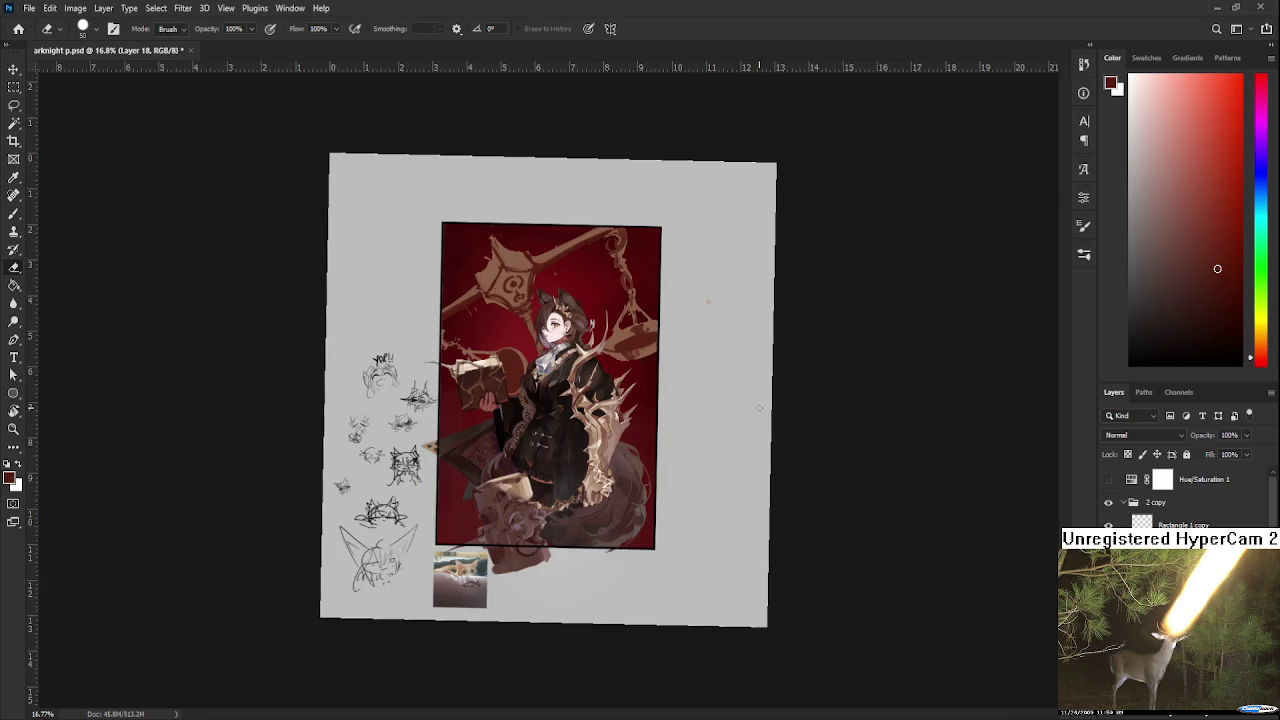
Save the illustration.
scroll(682, 351, up, 1)
scroll(743, 466, up, 2)
key(ctrl+s)
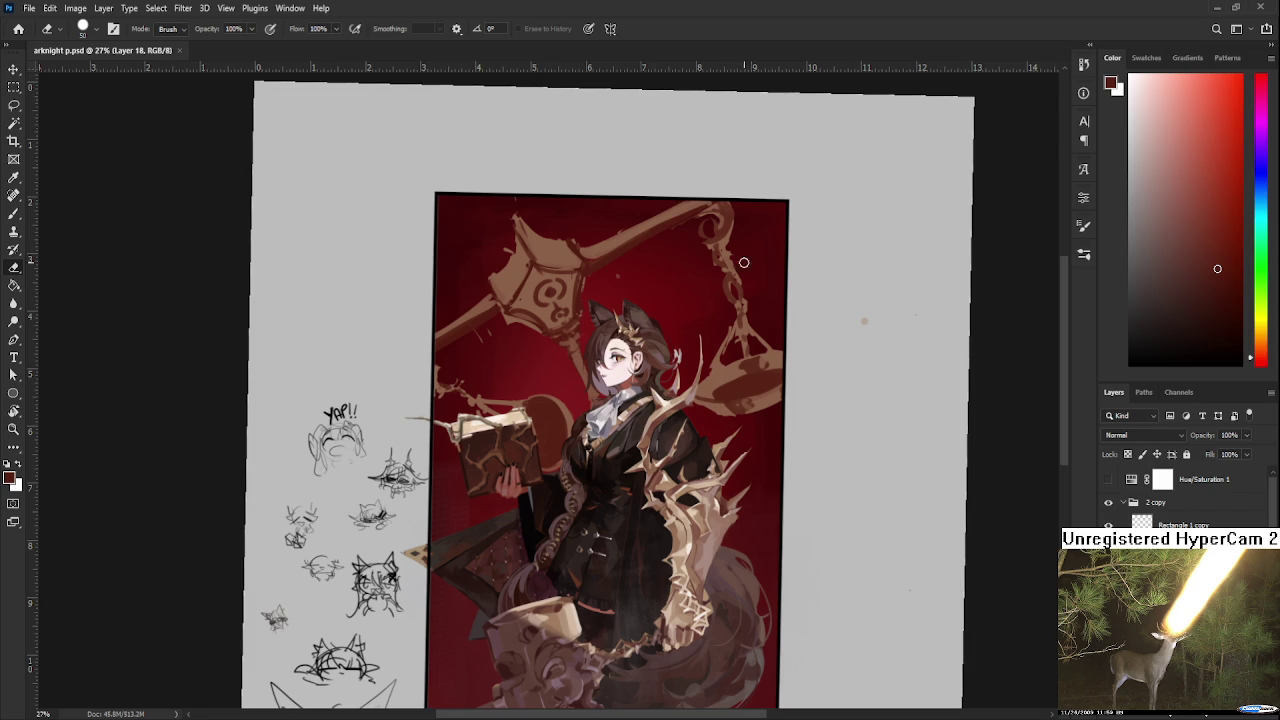
Paint a tan curled hook at the beam's upper-right end, sampling reddish browns to refine it.
drag(706, 223, 714, 226)
key(b)
alt+click(443, 360)
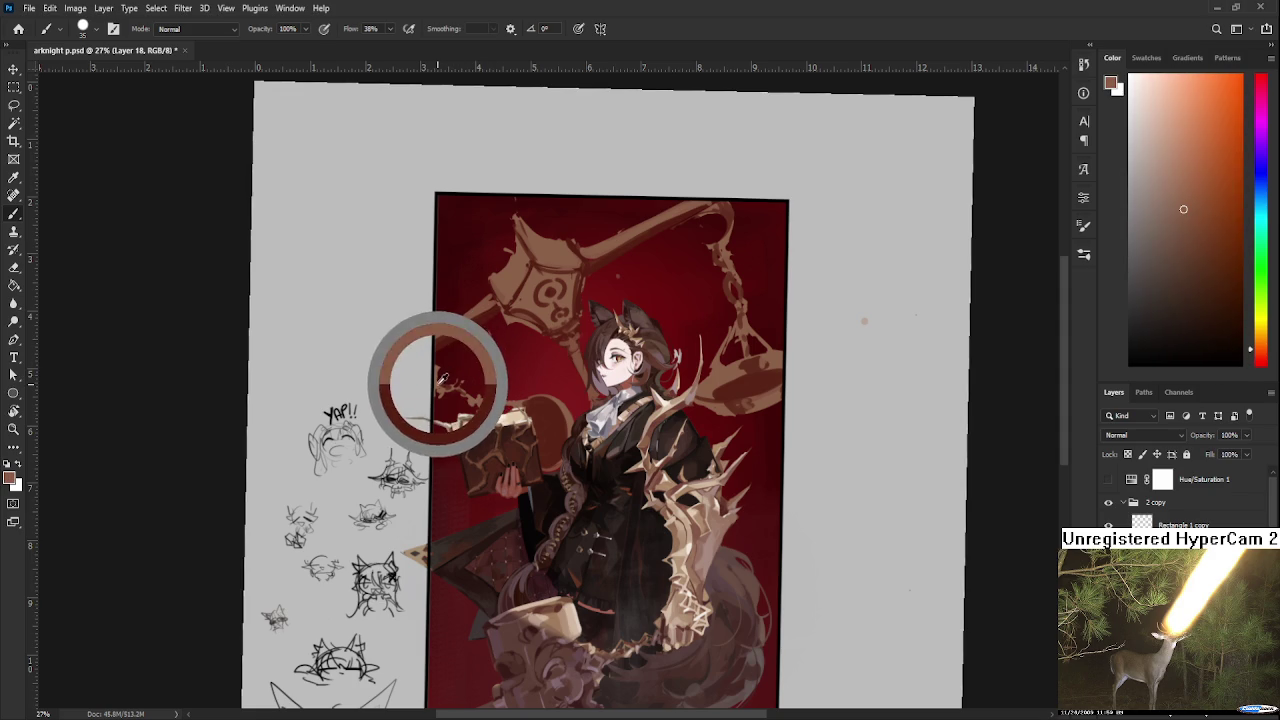
drag(718, 207, 705, 241)
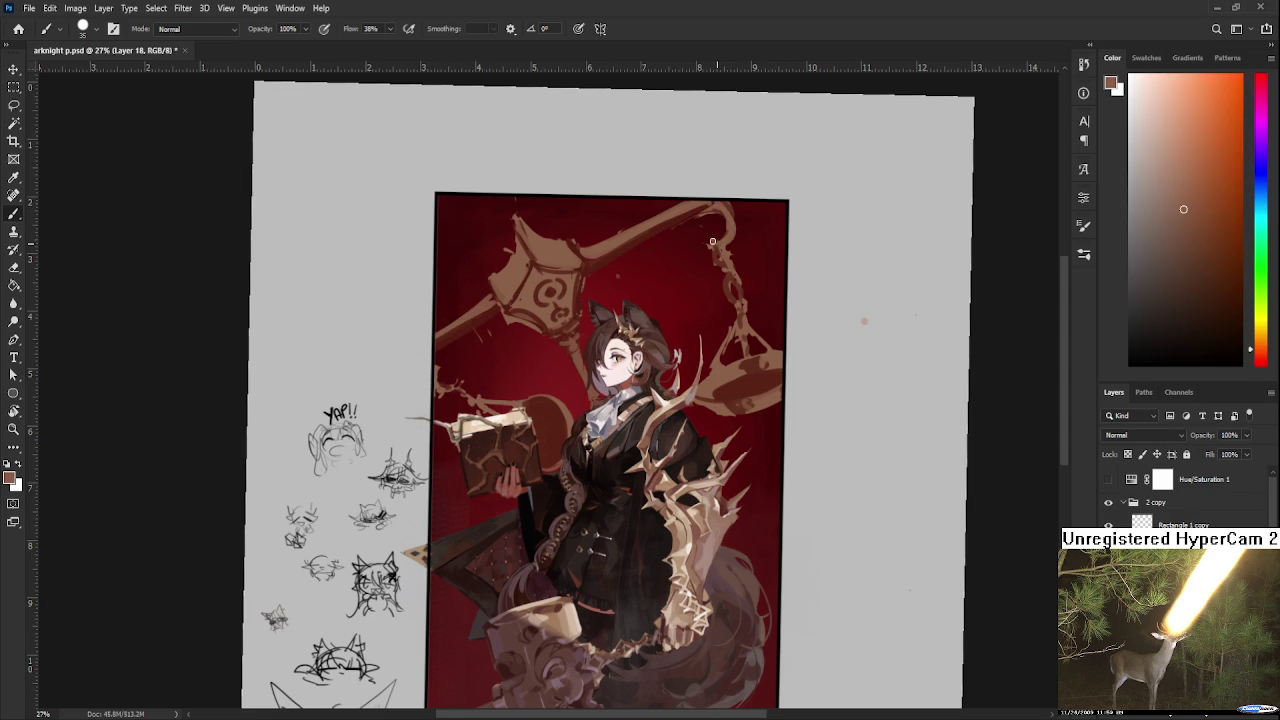
key(e)
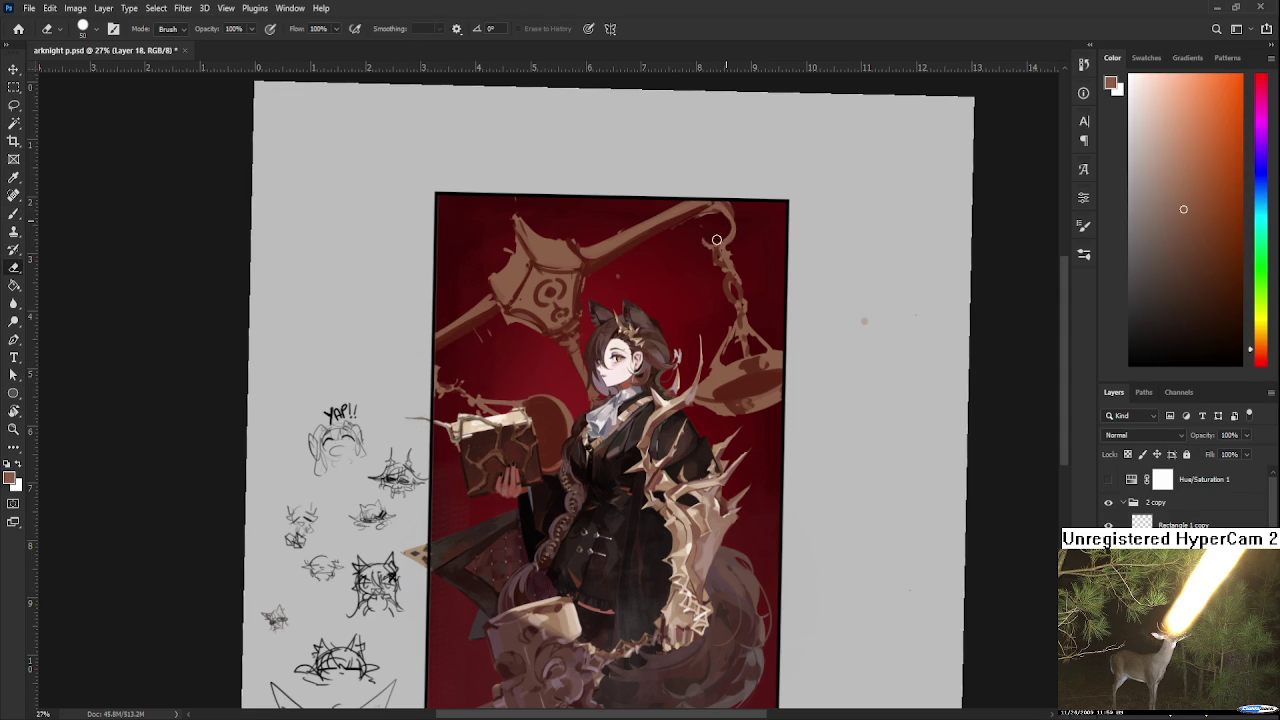
key(b)
alt+click(716, 205)
drag(716, 205, 690, 205)
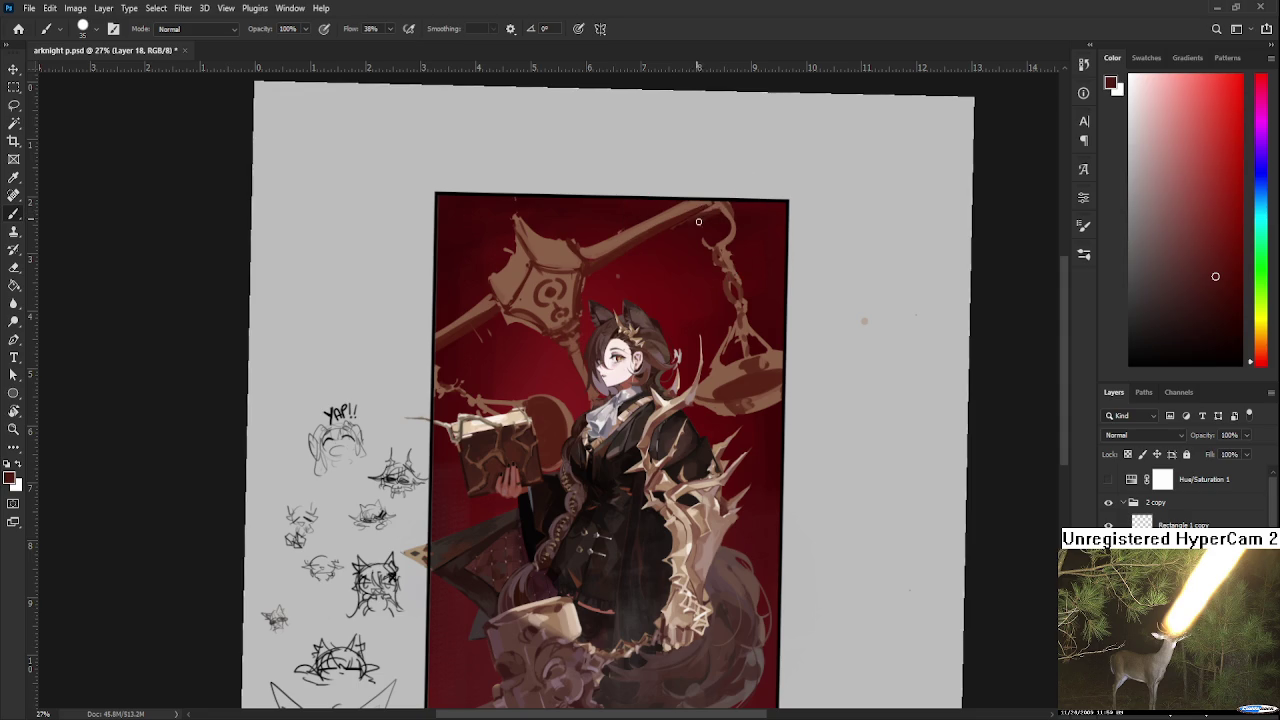
key(e)
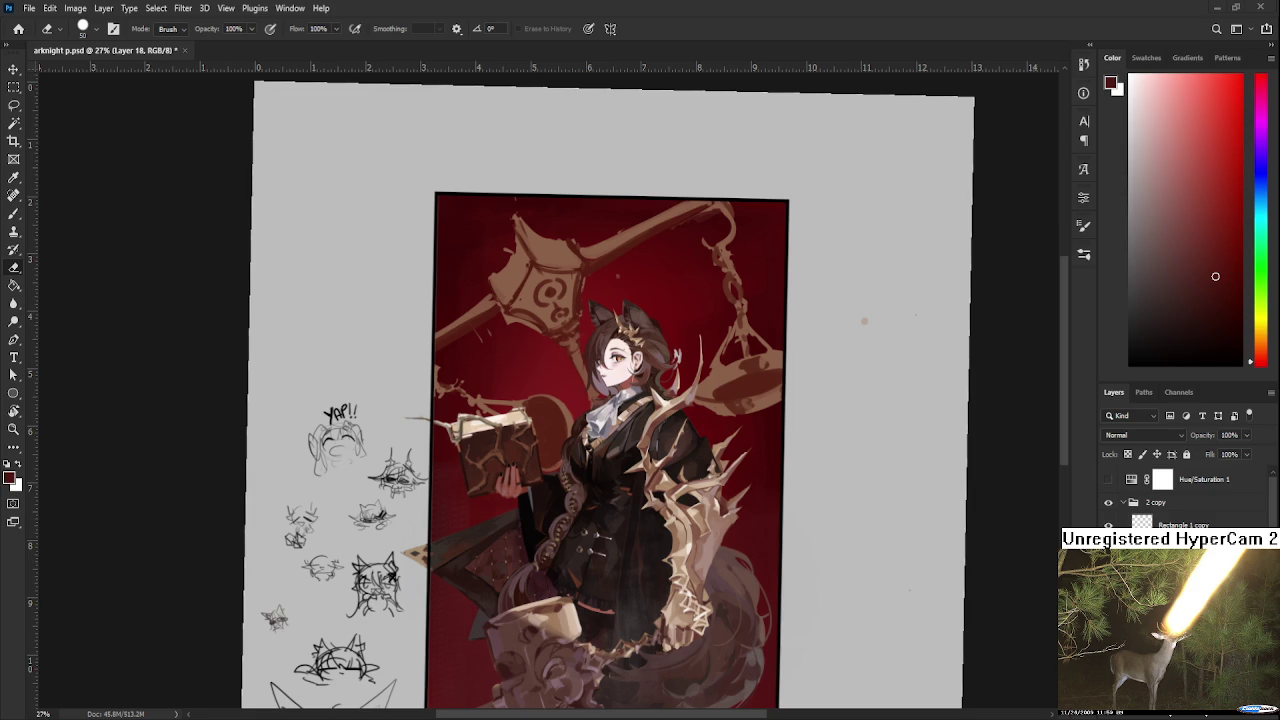
scroll(704, 428, up, 1)
mouse_move(690, 454)
mouse_down()
mouse_move(729, 457)
mouse_move(734, 471)
mouse_up()
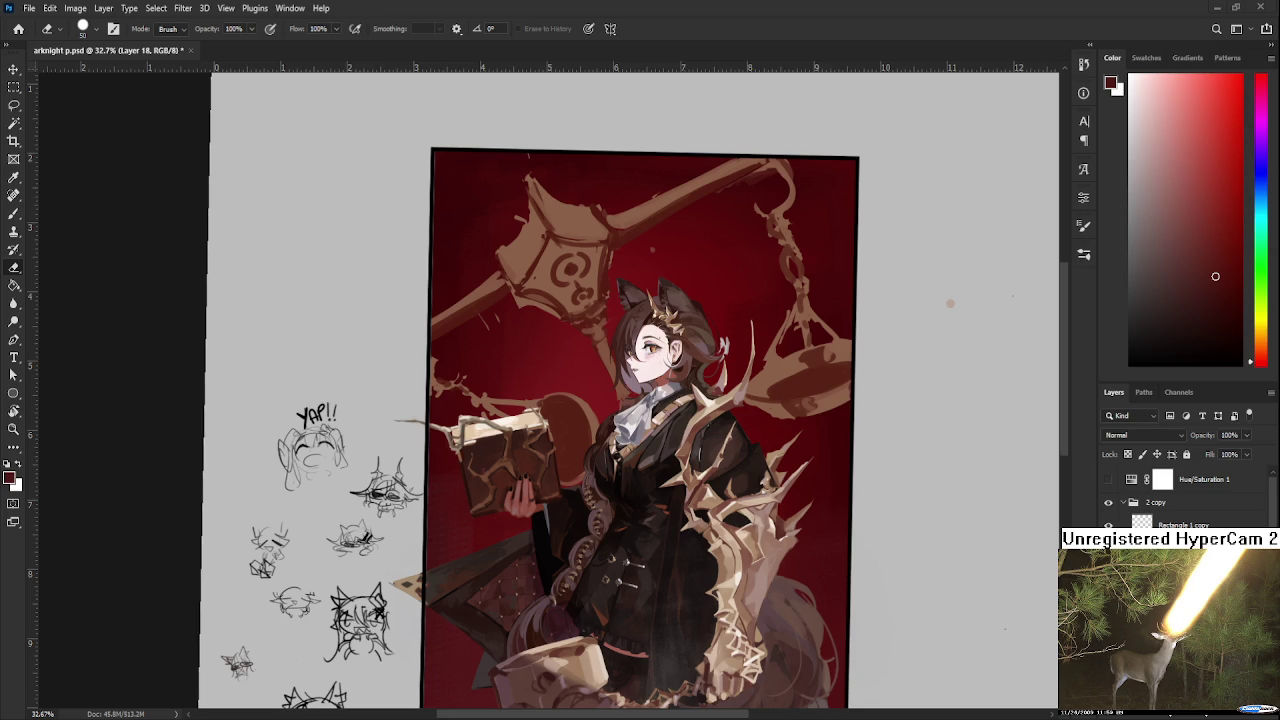
scroll(554, 402, down, 1)
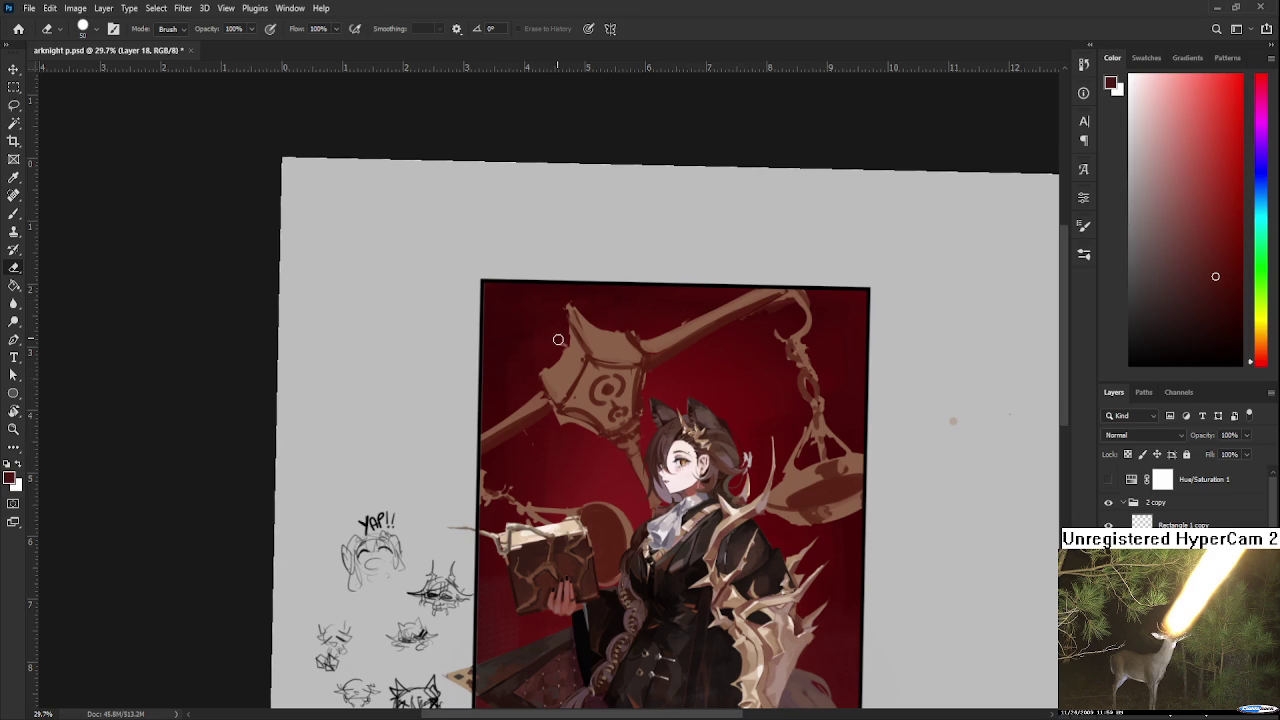
scroll(590, 356, down, 1)
scroll(590, 356, down, 1)
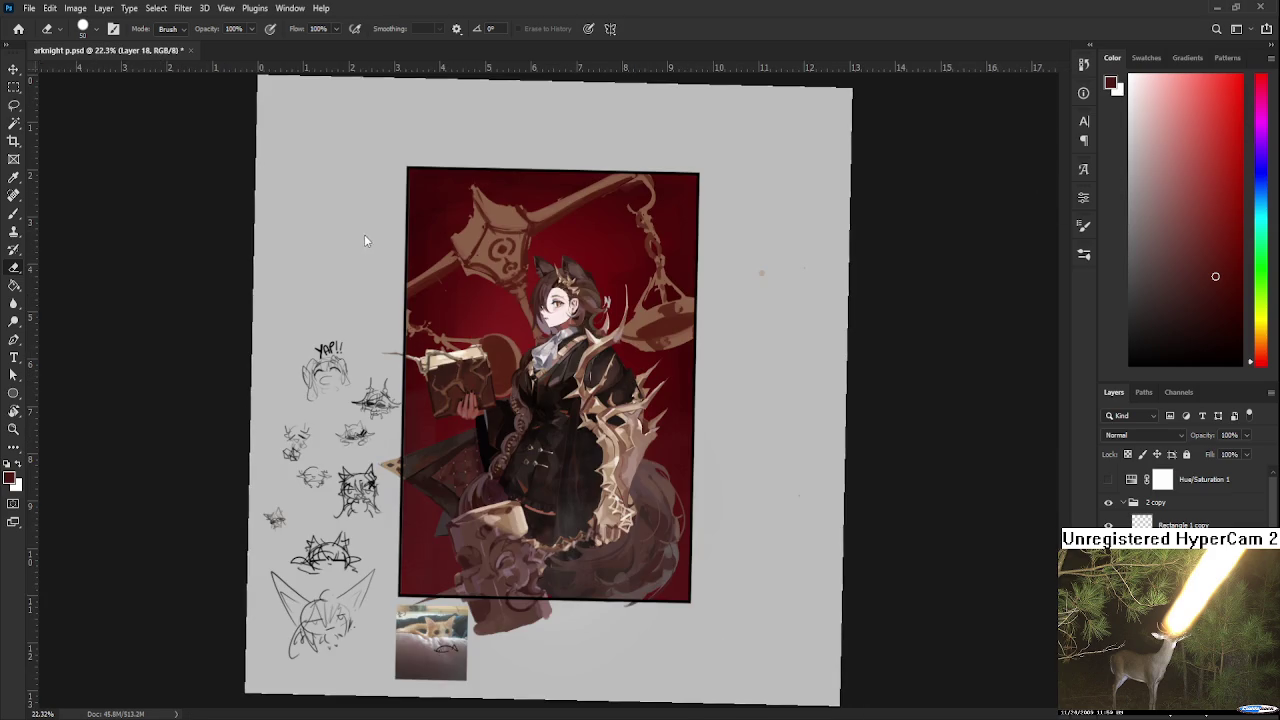
scroll(615, 325, up, 1)
scroll(608, 338, up, 1)
scroll(601, 351, up, 1)
scroll(601, 351, up, 1)
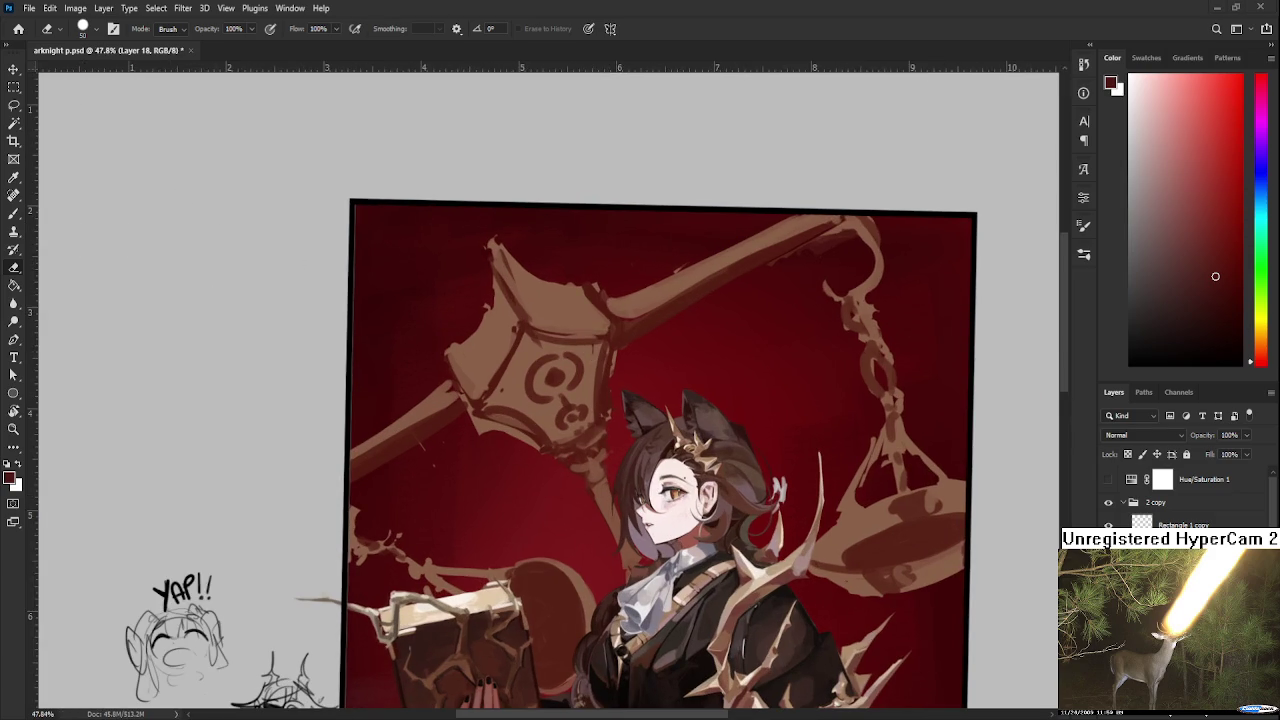
scroll(526, 446, down, 1)
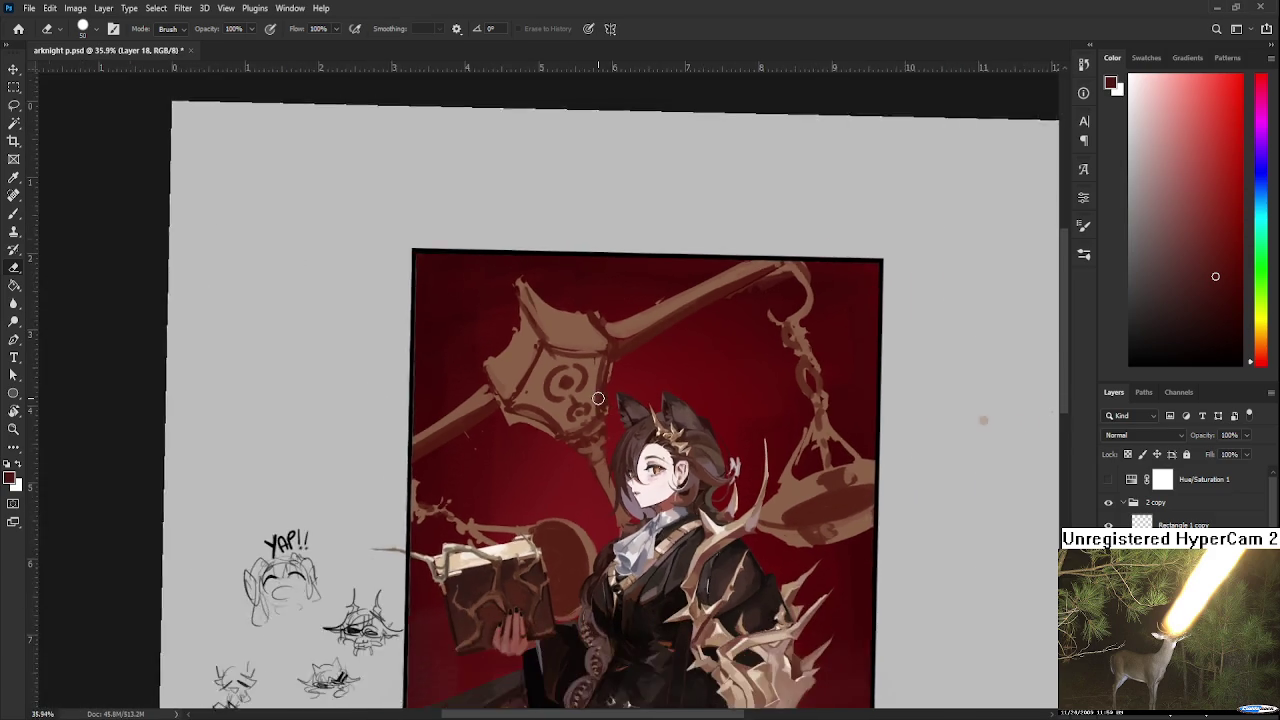
scroll(526, 446, down, 1)
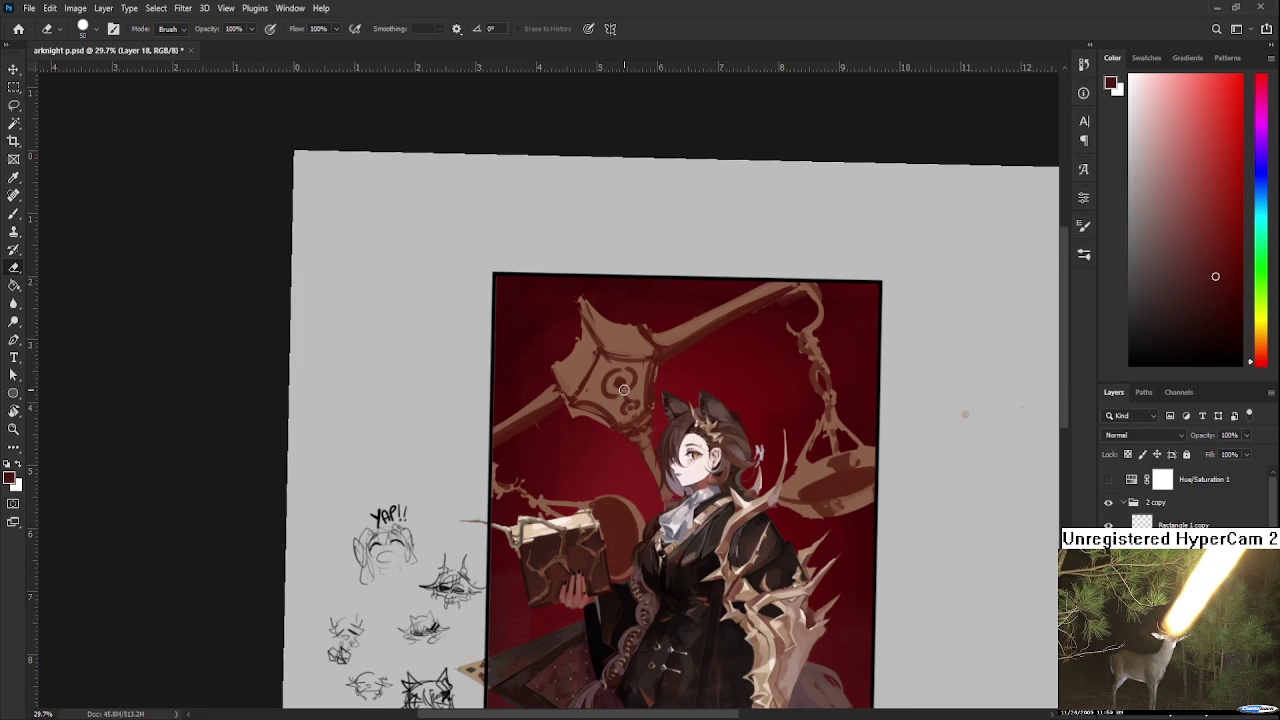
Zoom into the artwork to bring the bronze scale closer for shading.
scroll(630, 370, up, 2)
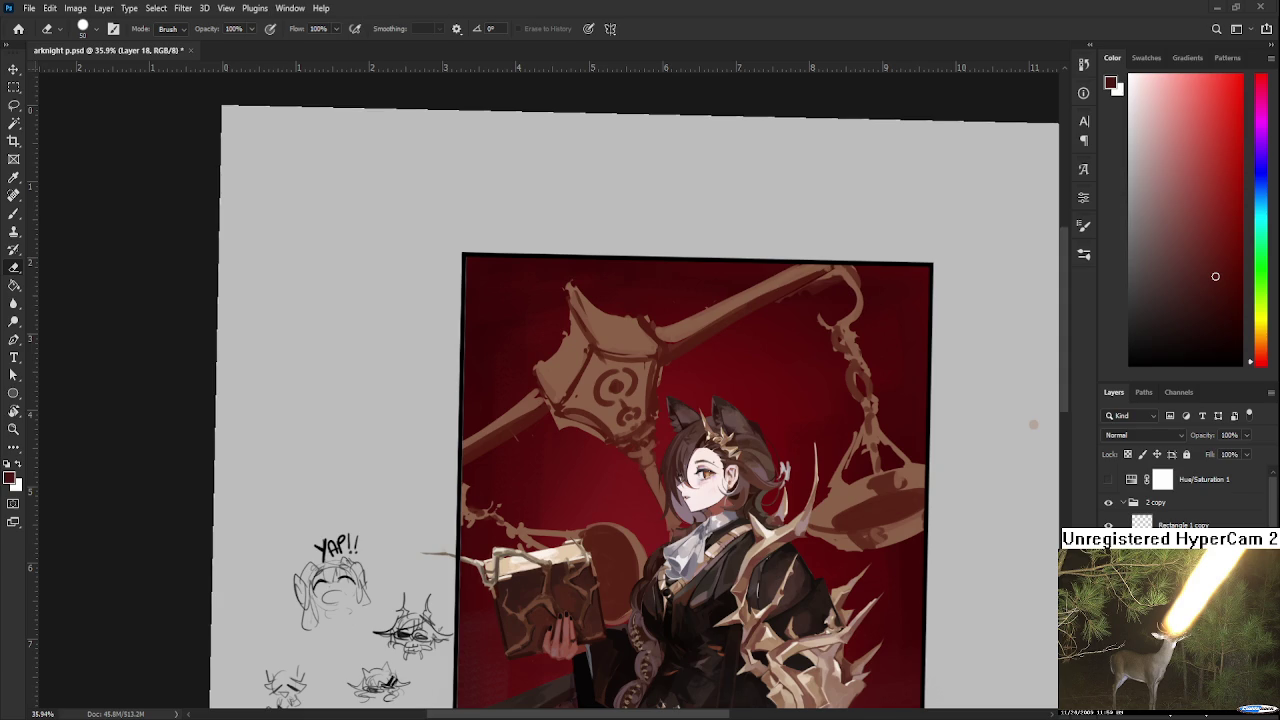
With the Brush, sample the lantern's colour and paint a first shading stroke across it.
key(b)
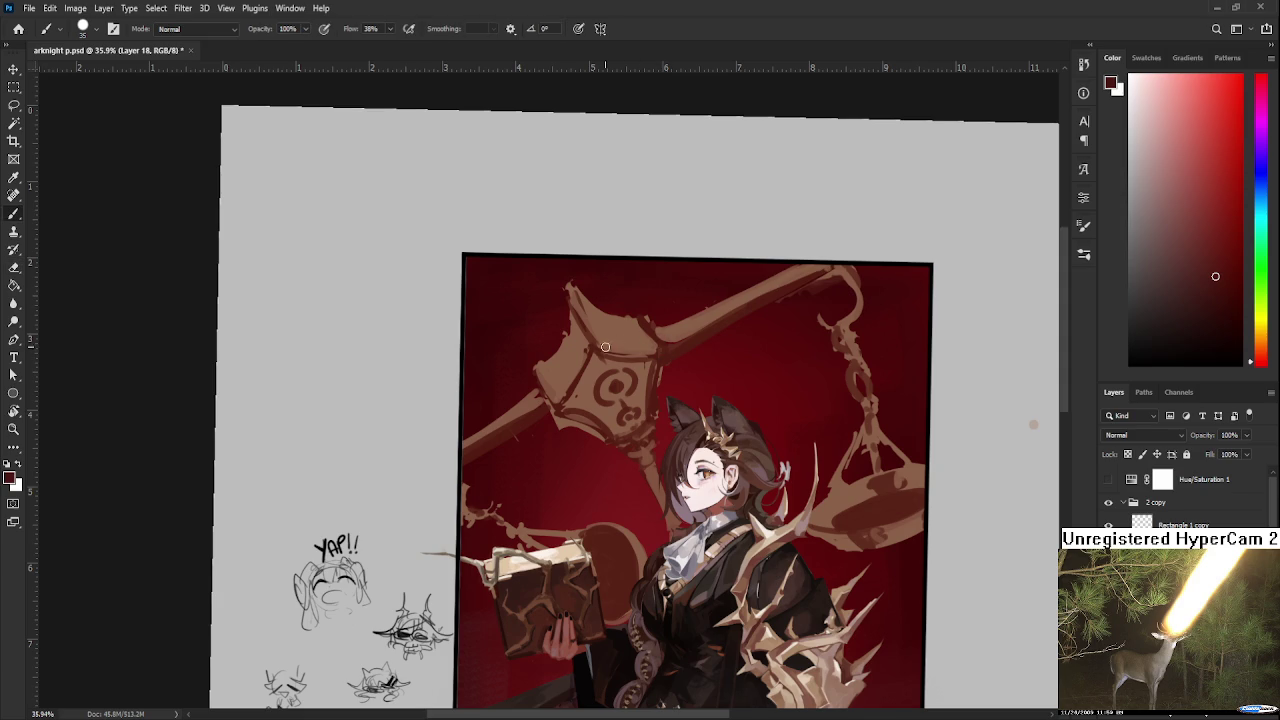
alt+click(592, 418)
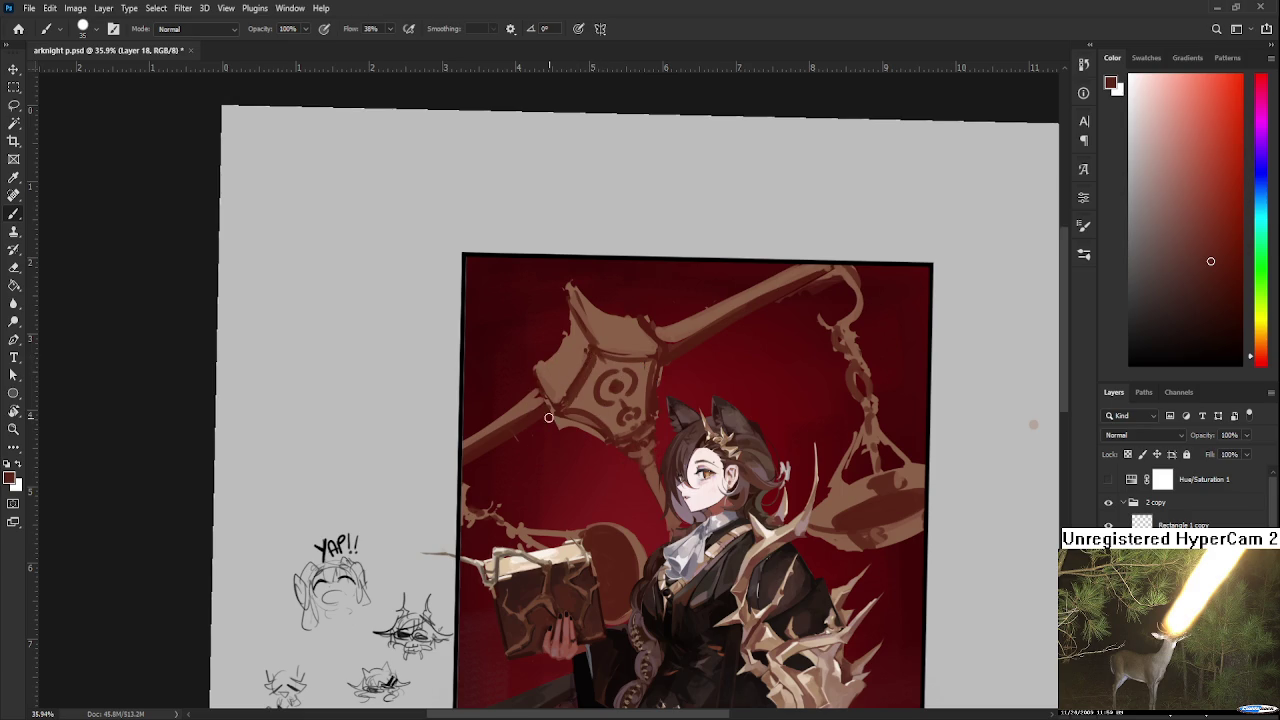
drag(605, 350, 562, 408)
Sample a brown from the lantern and paint it along the ornament's upper-left edge.
alt+click(597, 343)
alt+click(602, 352)
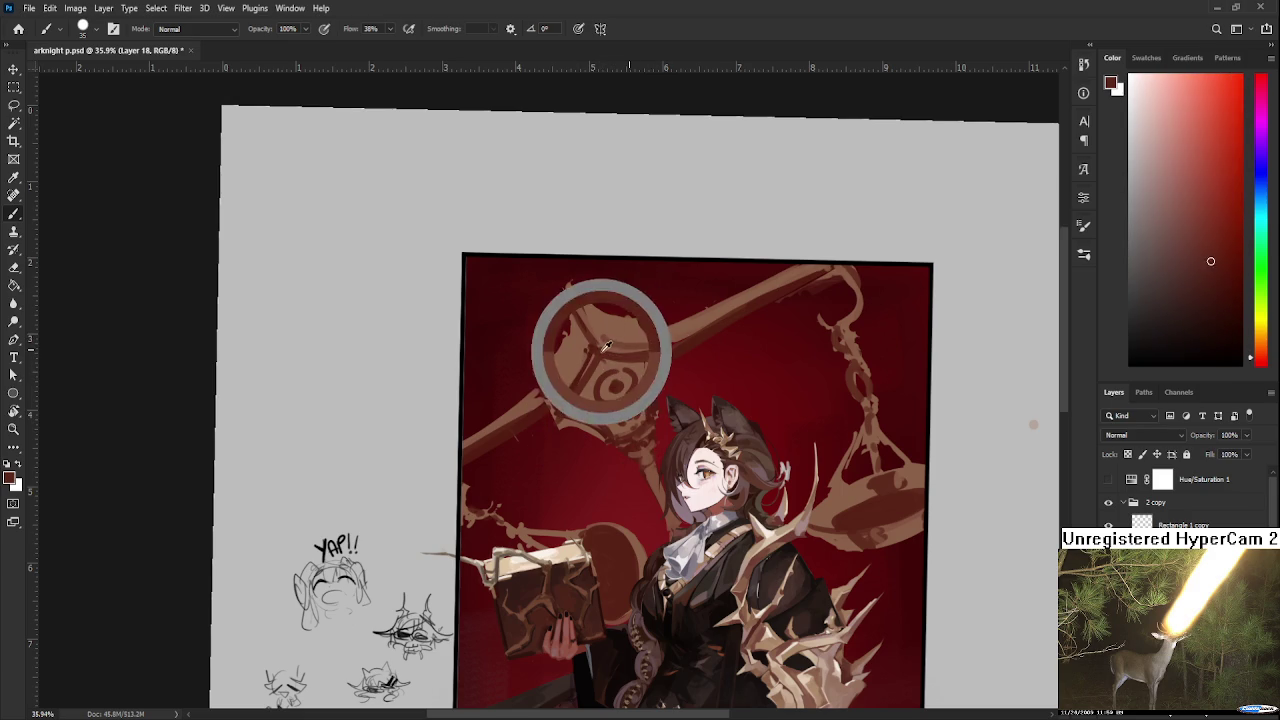
alt+click(603, 350)
alt+click(635, 354)
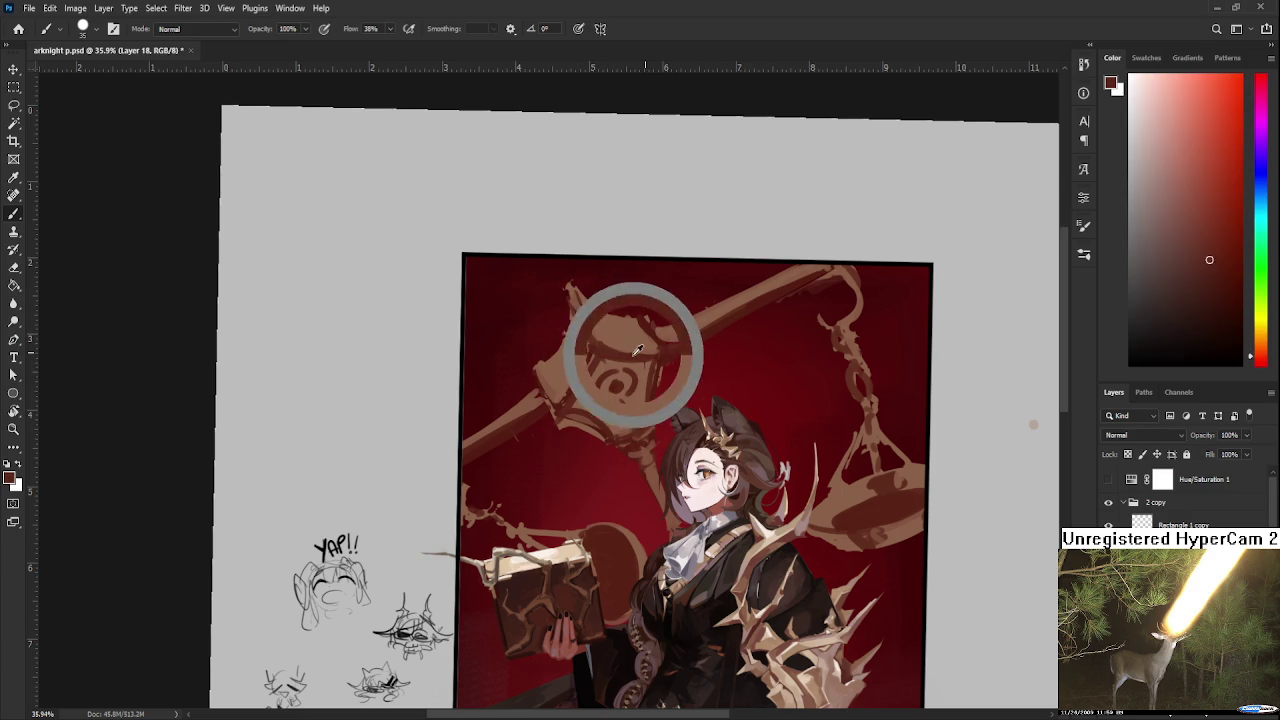
alt+click(633, 342)
alt+click(653, 359)
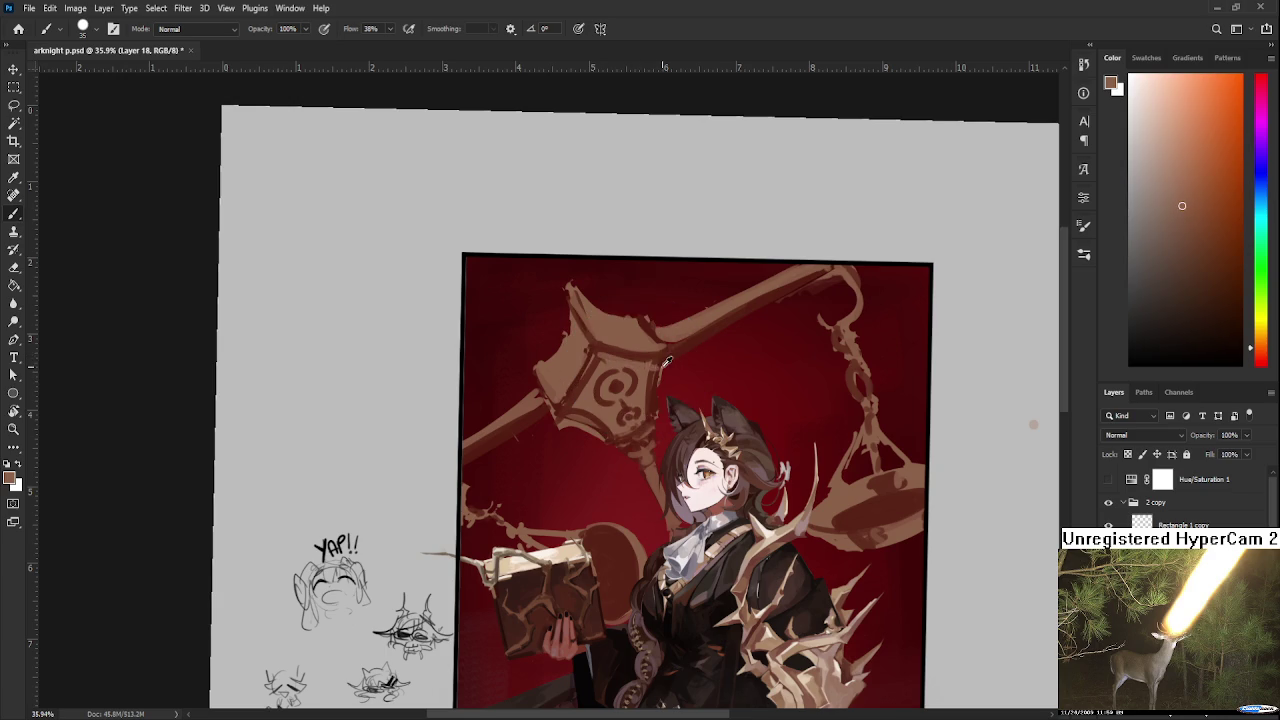
alt+click(629, 352)
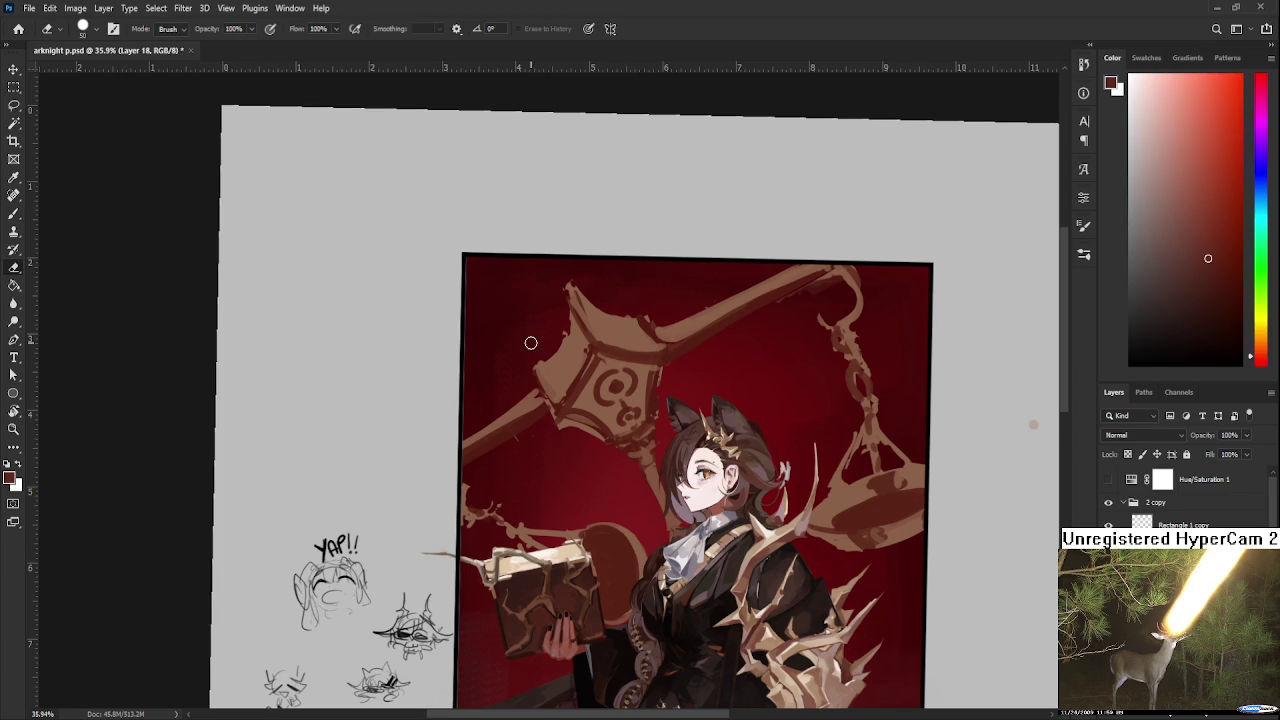
drag(565, 300, 538, 372)
Sample dark red from the background, then settle back on the lantern's brown.
alt+click(572, 345)
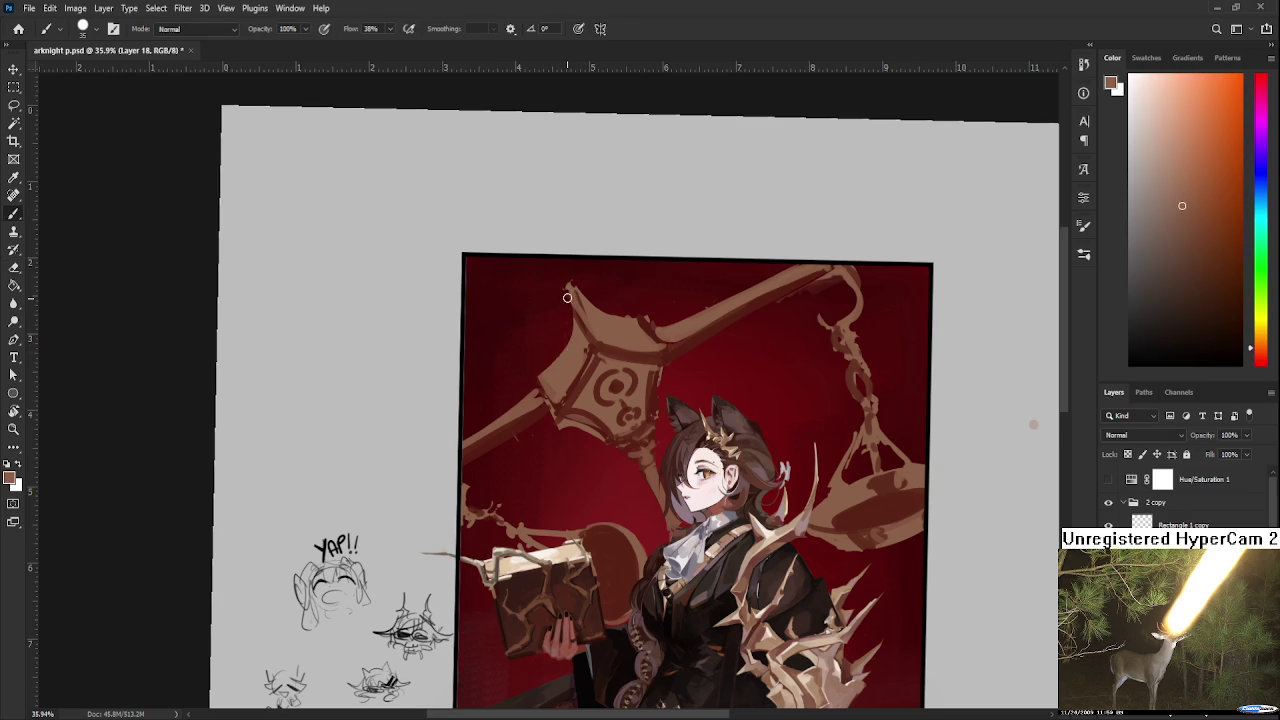
alt+click(590, 322)
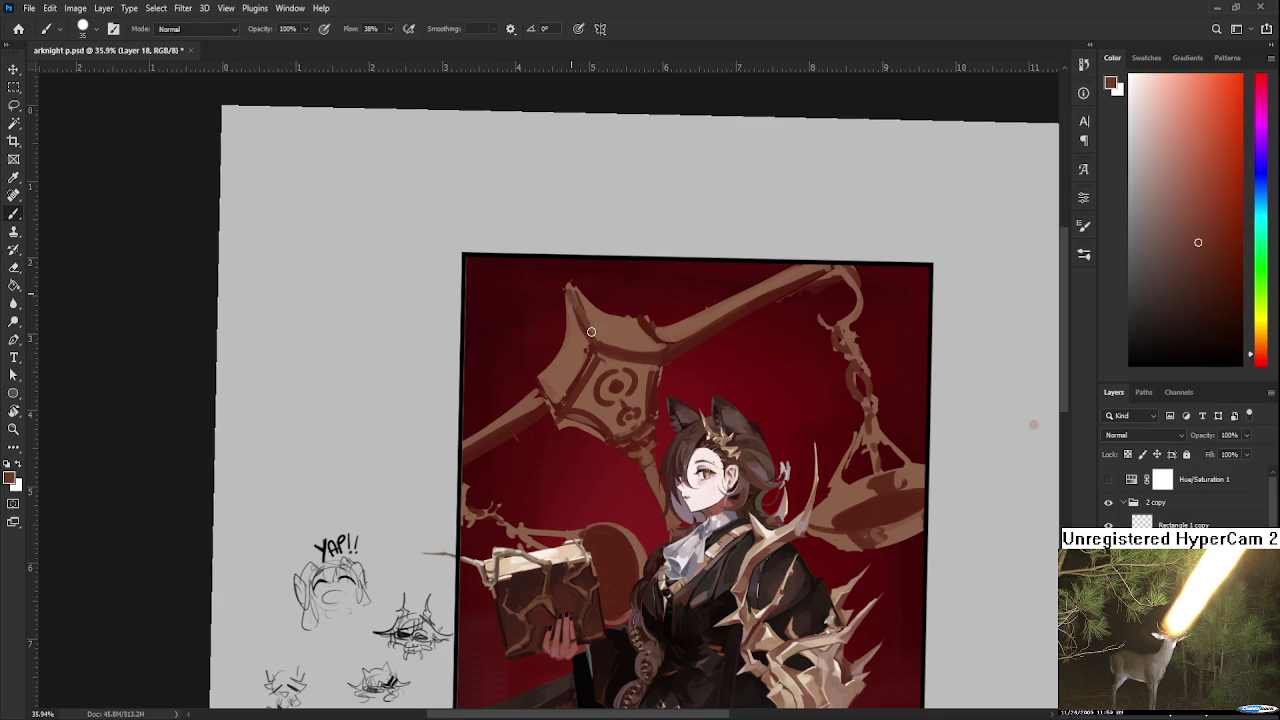
alt+click(612, 338)
alt+click(596, 339)
alt+click(594, 338)
alt+click(607, 338)
alt+click(588, 320)
alt+click(582, 308)
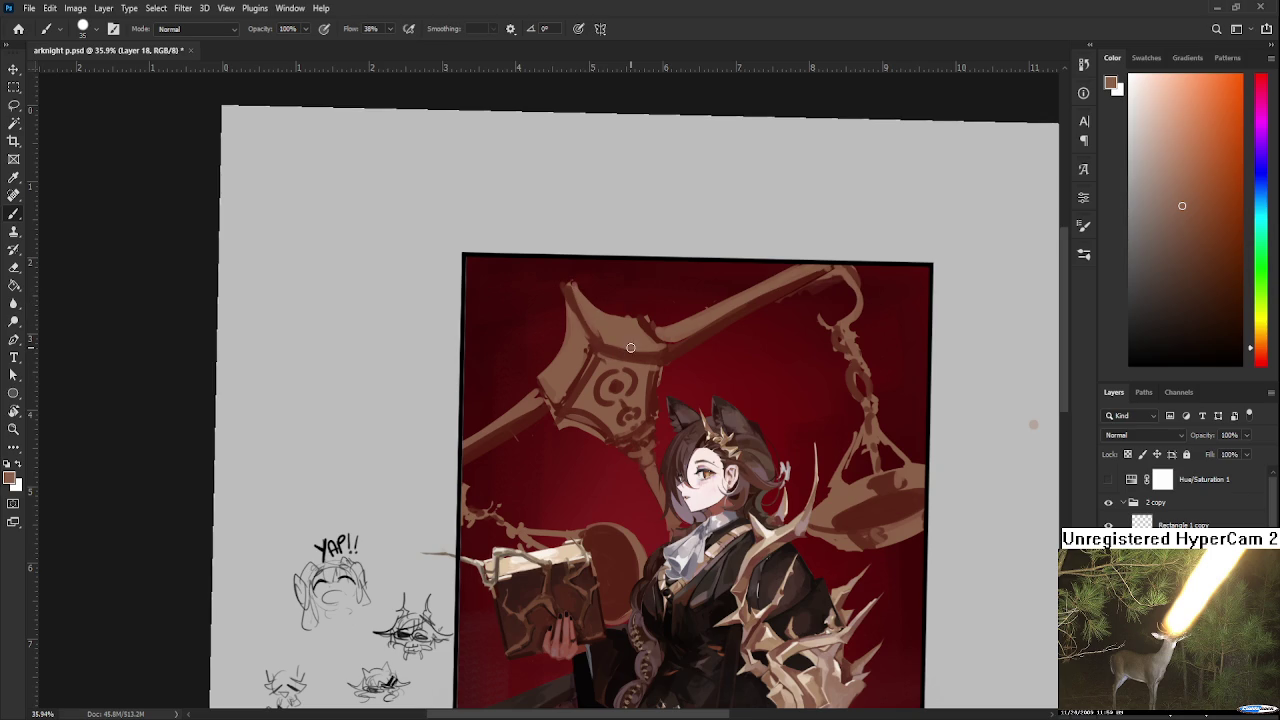
scroll(618, 354, down, 2)
scroll(640, 345, up, 1)
scroll(640, 345, up, 1)
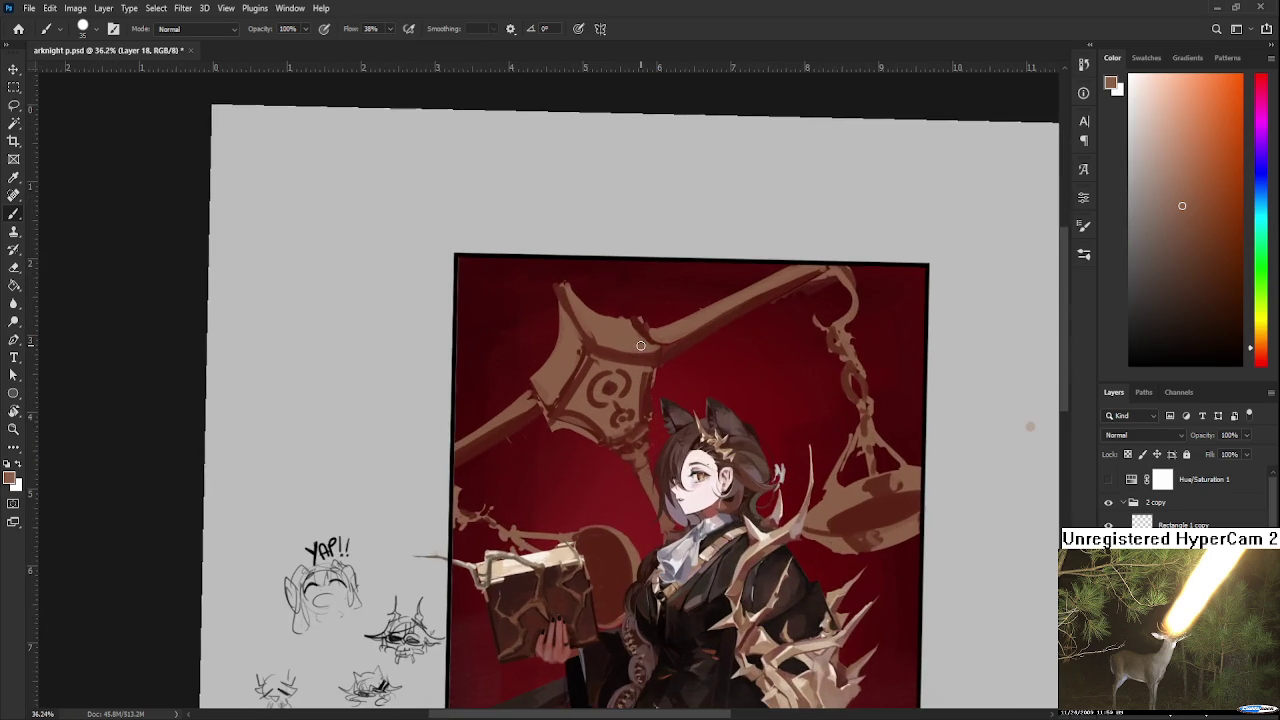
scroll(598, 374, up, 1)
scroll(598, 374, up, 1)
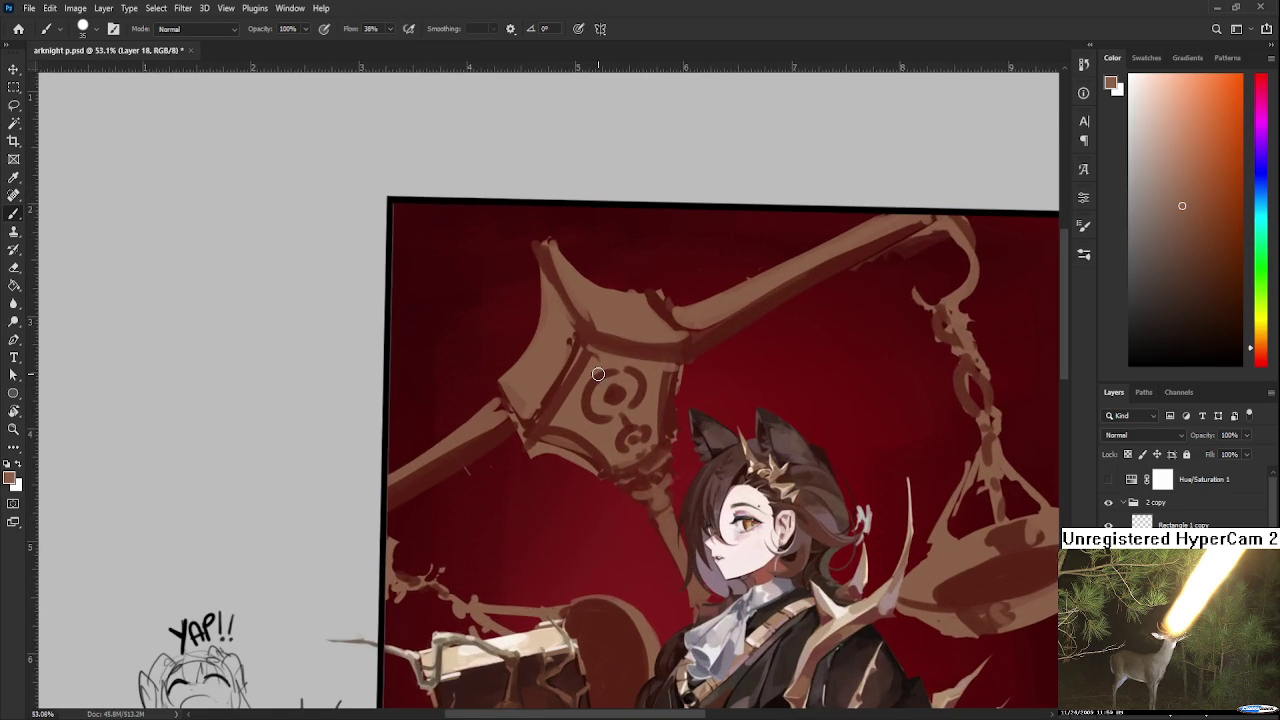
drag(674, 386, 661, 454)
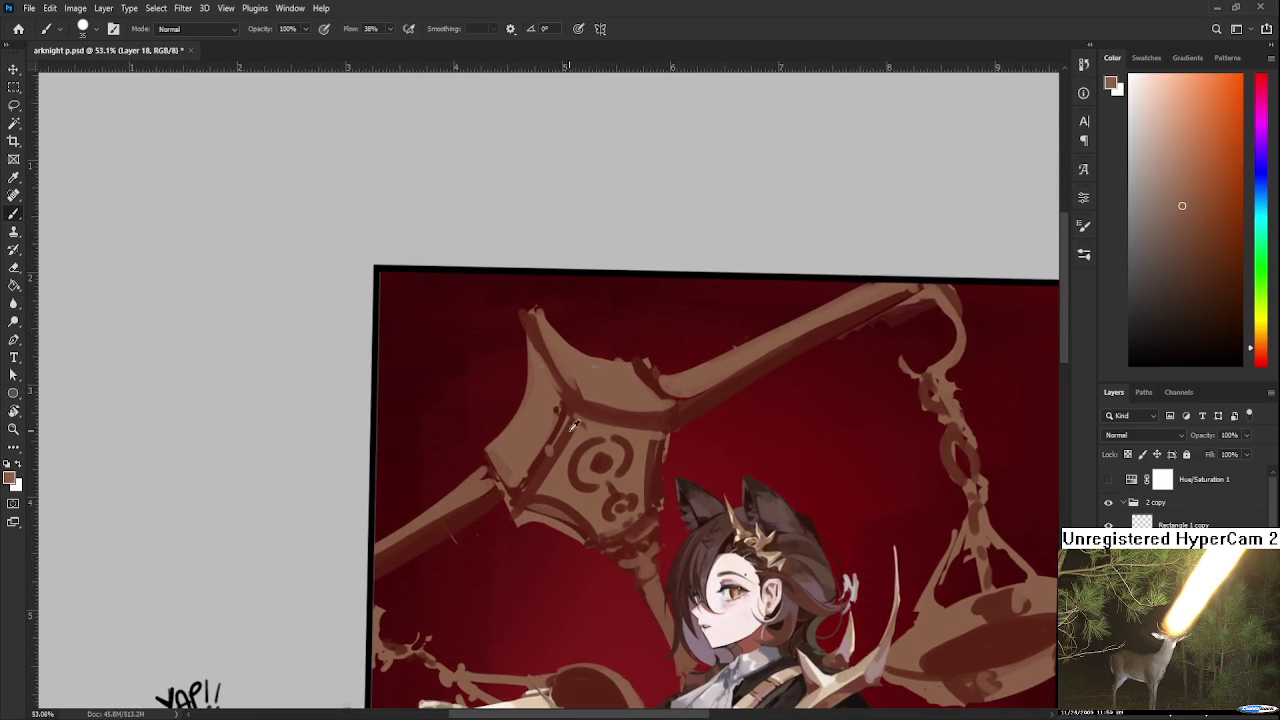
alt+click(573, 428)
alt+click(550, 458)
alt+click(555, 456)
alt+click(565, 430)
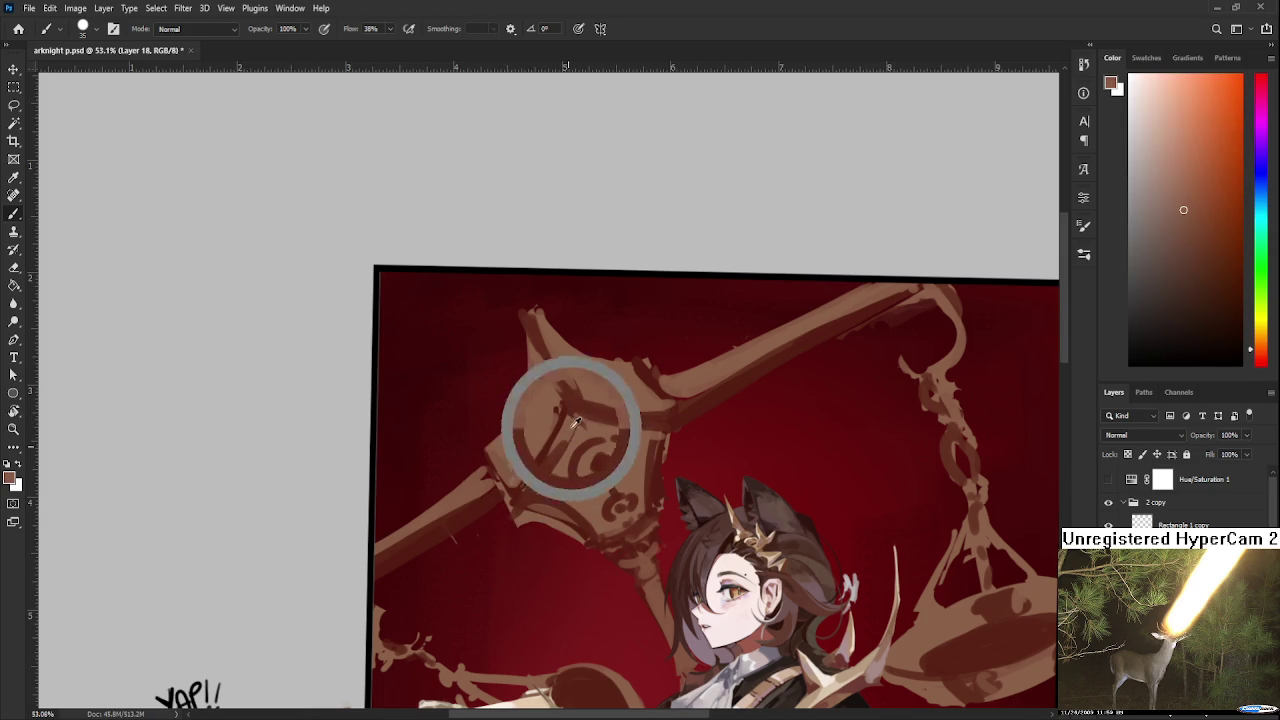
scroll(531, 479, down, 3)
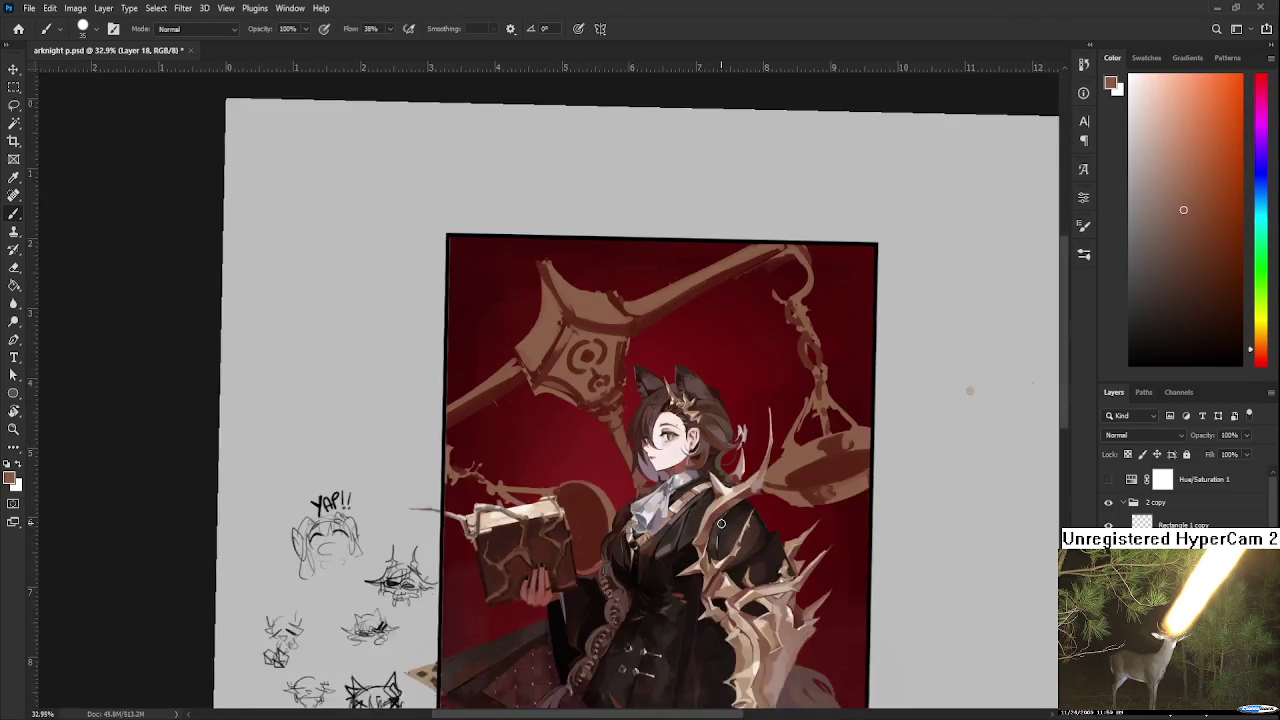
scroll(968, 386, up, 2)
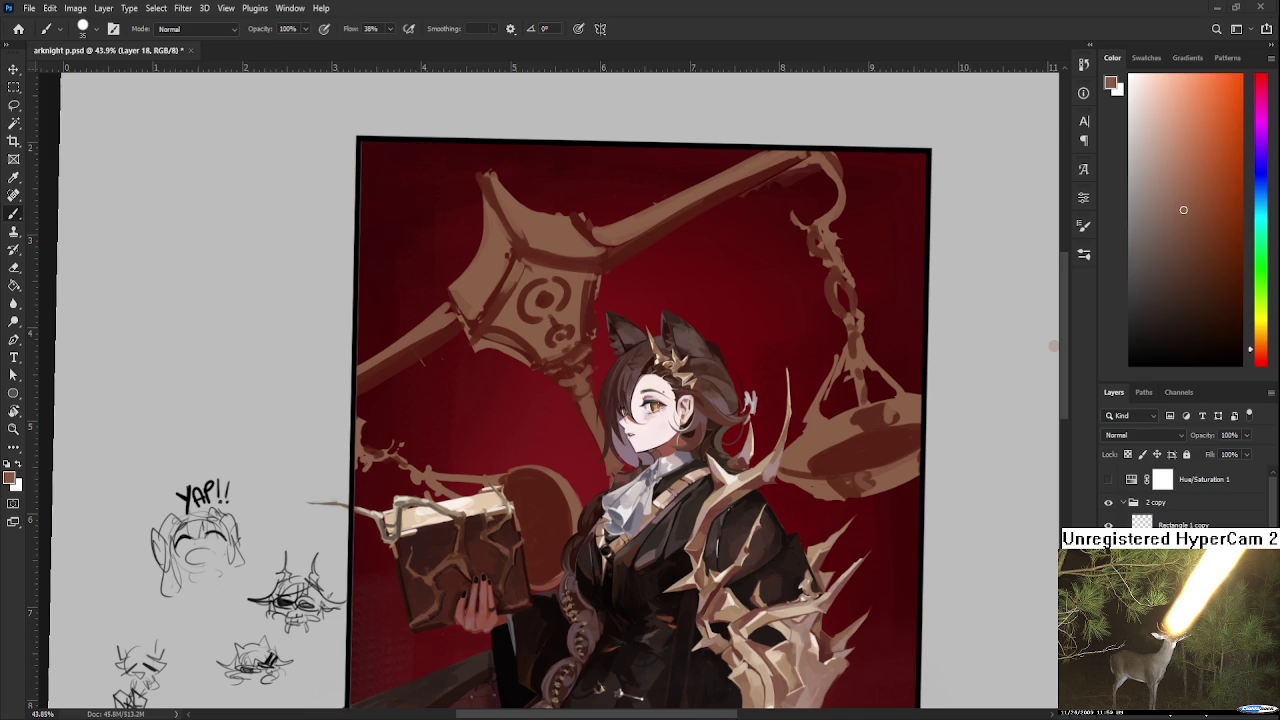
scroll(508, 276, down, 1)
scroll(508, 276, down, 1)
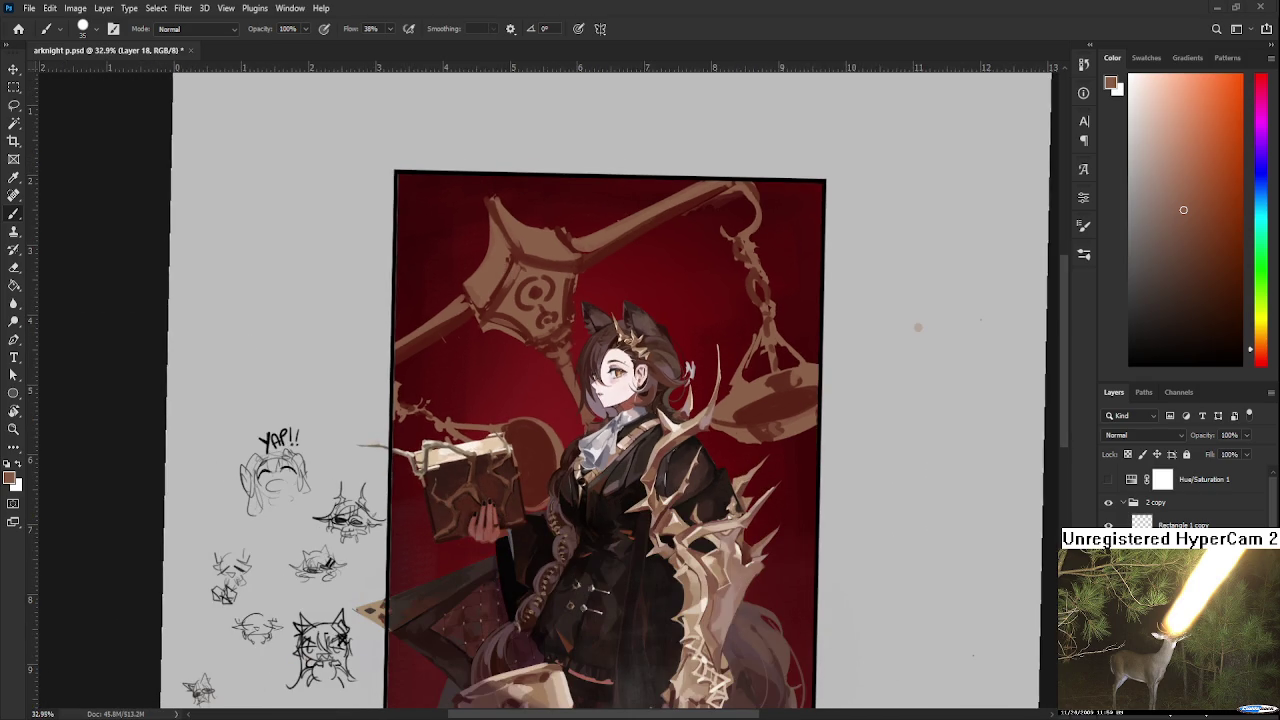
drag(514, 327, 574, 388)
Brush dark red, then darker red, shadows down the lantern ornament's left side.
scroll(596, 362, up, 1)
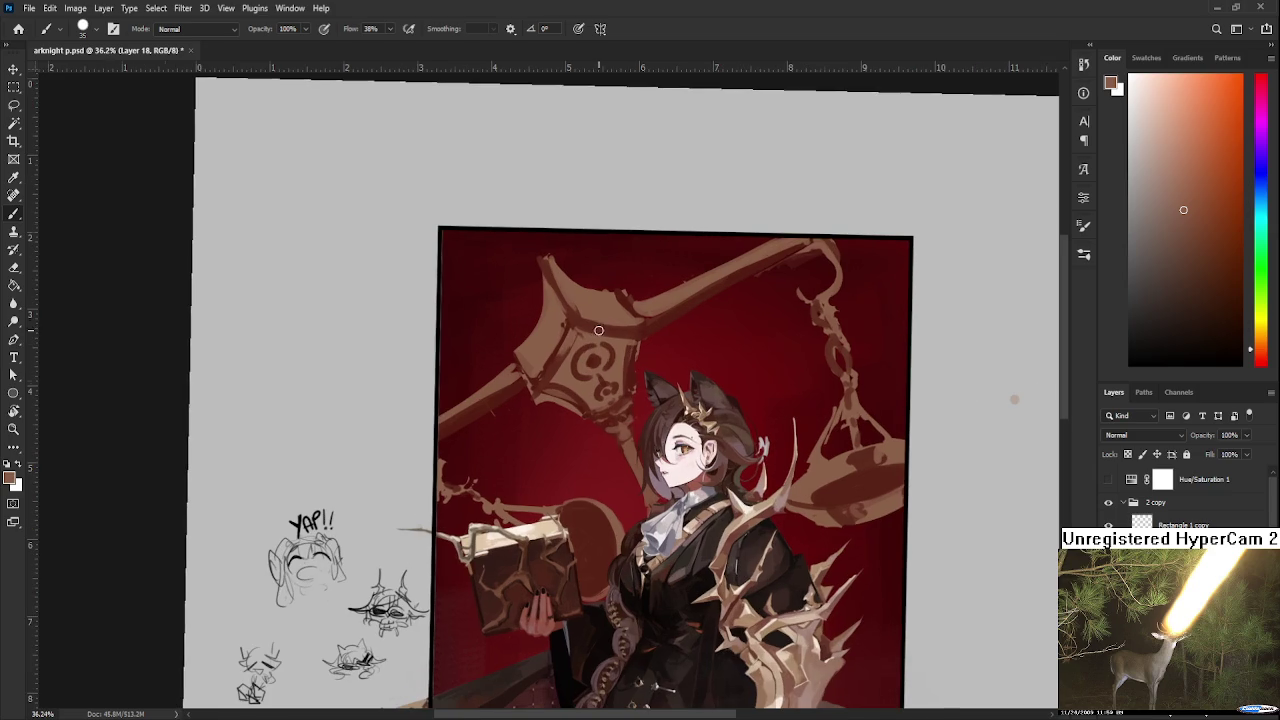
scroll(570, 360, up, 1)
scroll(592, 389, up, 1)
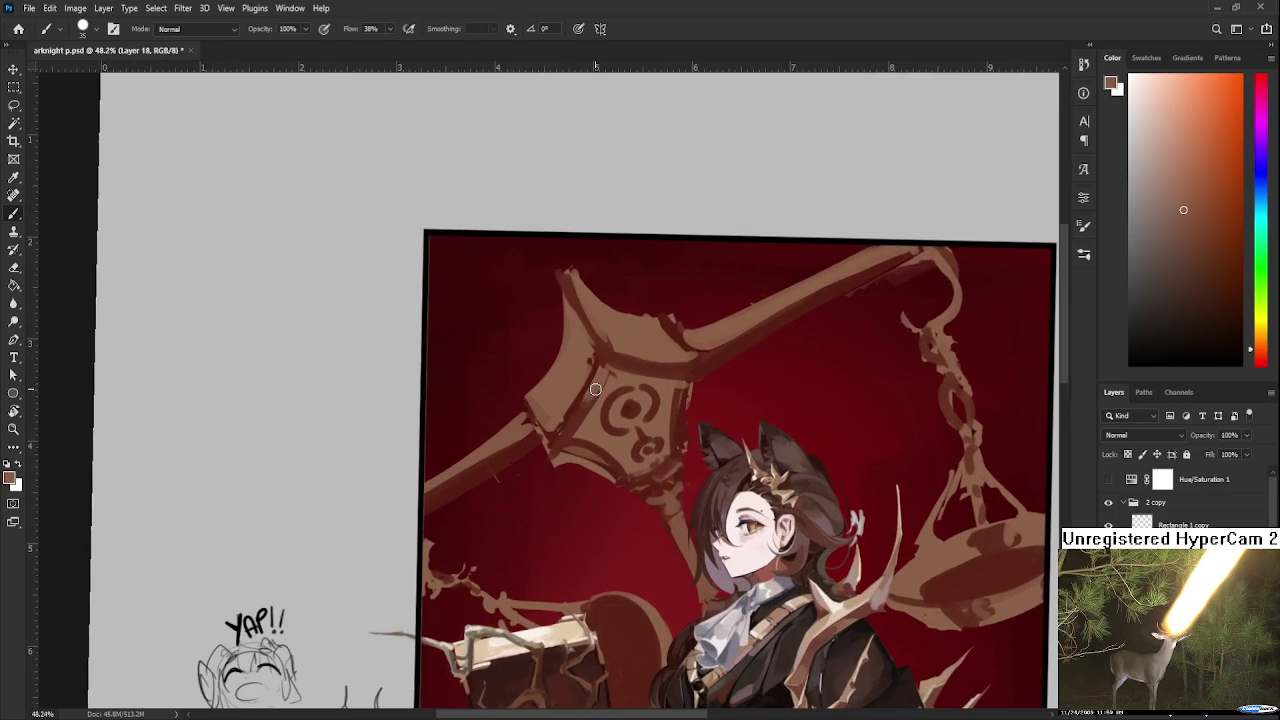
scroll(575, 440, up, 1)
alt+click(543, 455)
drag(516, 430, 544, 480)
alt+click(544, 434)
alt+click(565, 436)
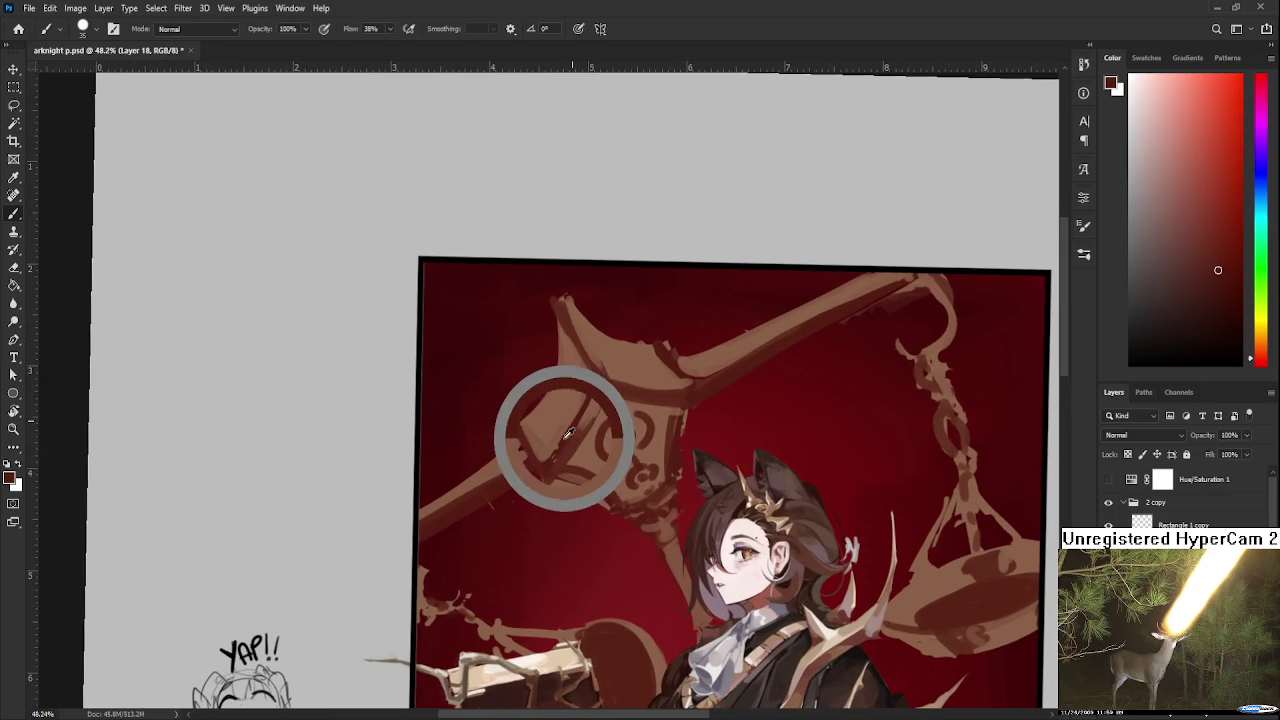
drag(584, 400, 550, 455)
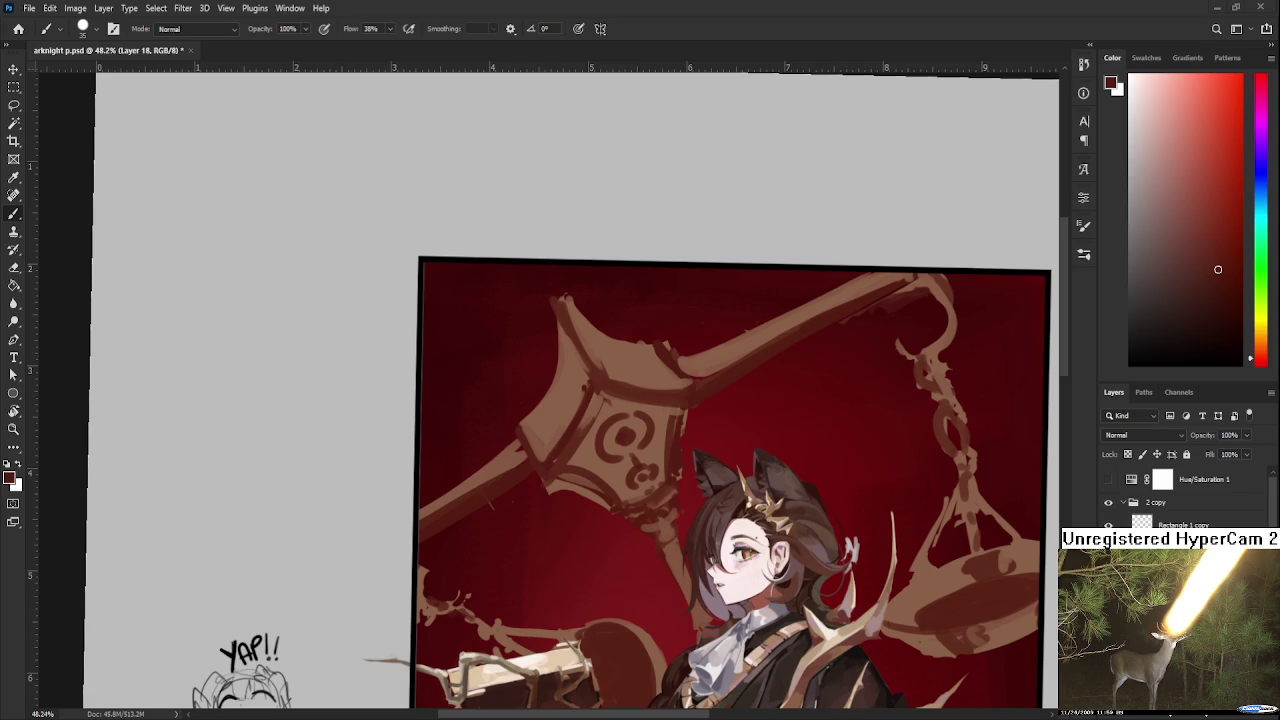
Sample the lantern's light tan-brown and repaint its top tip to sharpen it.
scroll(780, 502, down, 1)
scroll(780, 502, up, 1)
scroll(780, 502, down, 1)
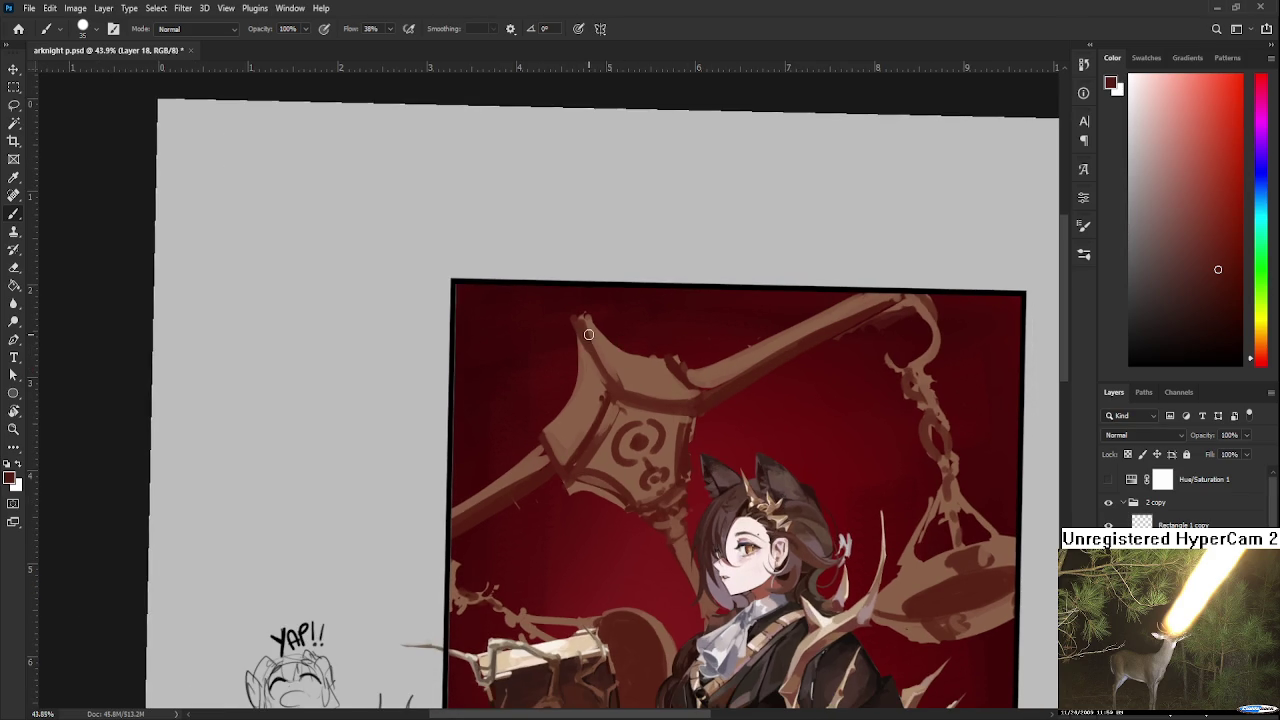
alt+click(590, 378)
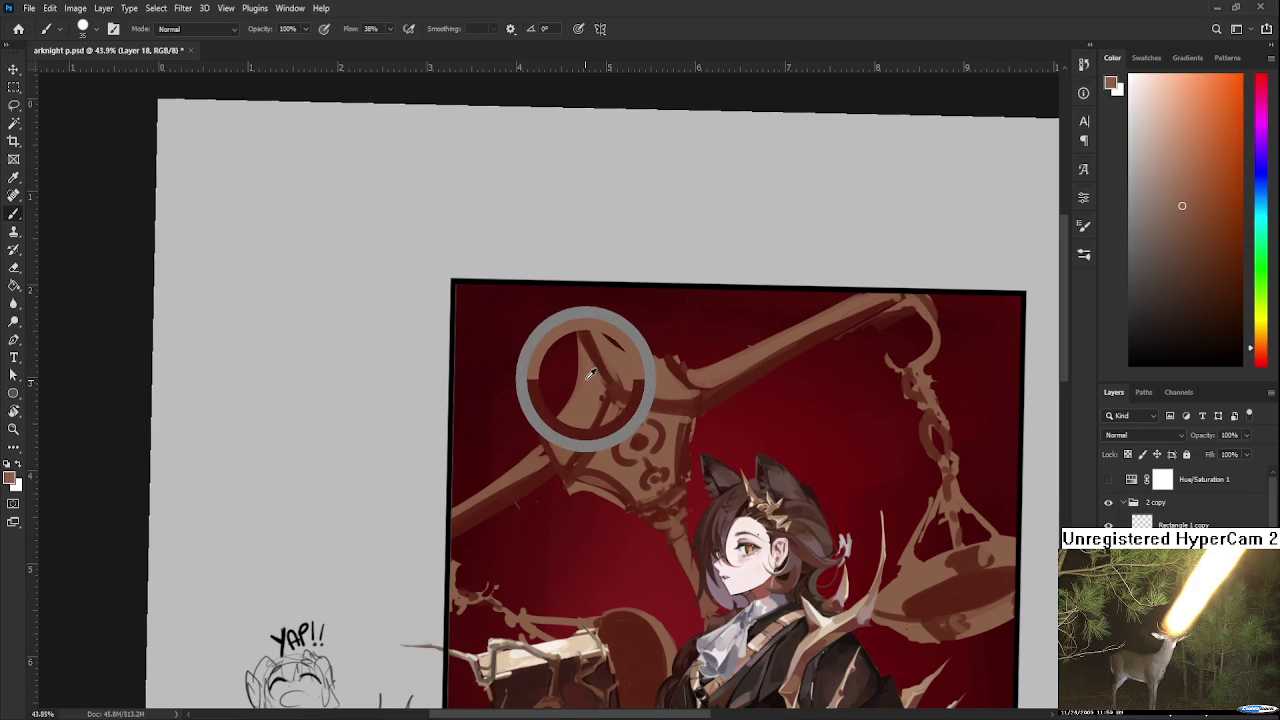
drag(584, 345, 578, 322)
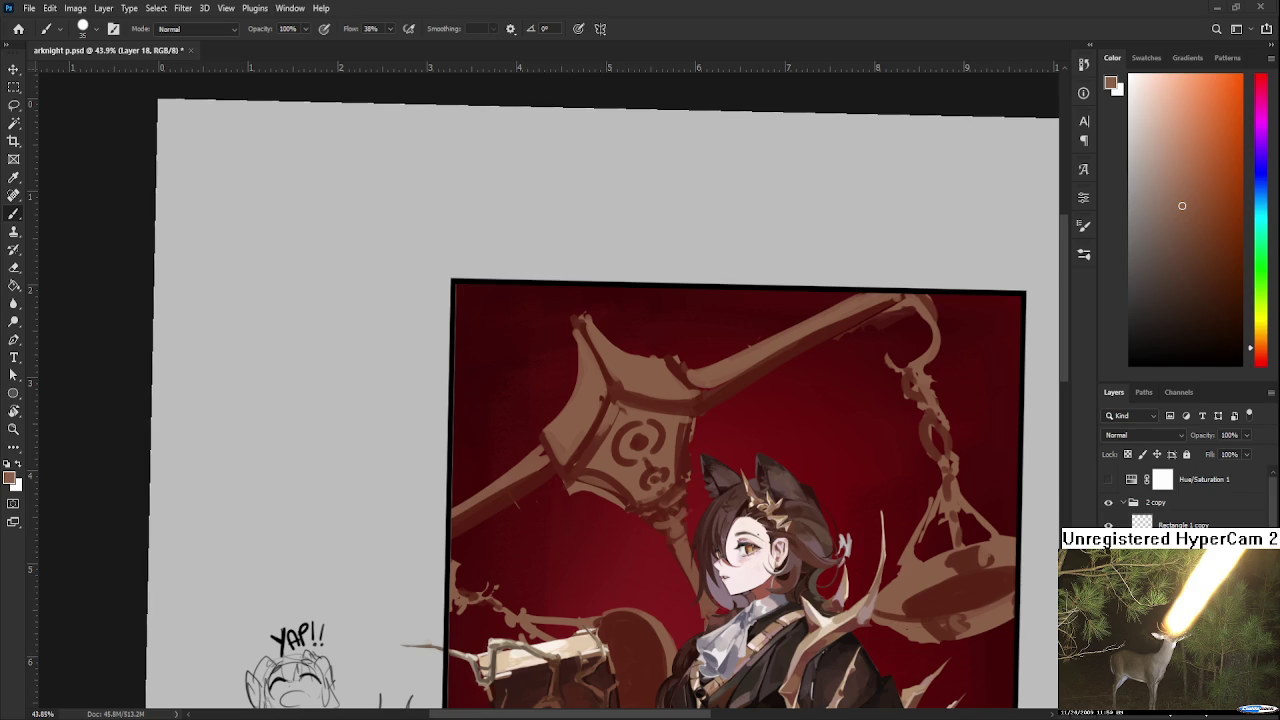
Zoom out to 30% and paint the ornament's top with sampled dark red and brown.
scroll(698, 510, down, 2)
scroll(685, 501, down, 1)
scroll(650, 420, down, 1)
alt+click(640, 366)
alt+click(640, 364)
alt+click(644, 370)
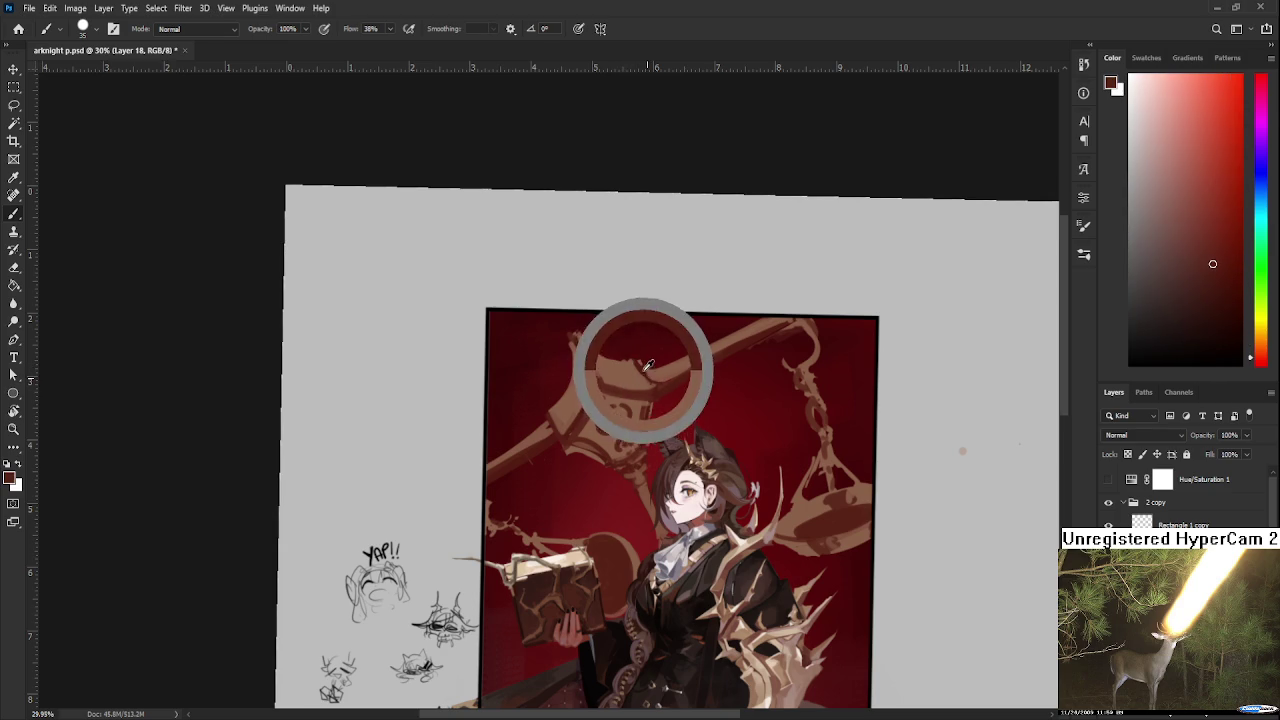
alt+click(645, 374)
alt+click(643, 372)
alt+click(635, 380)
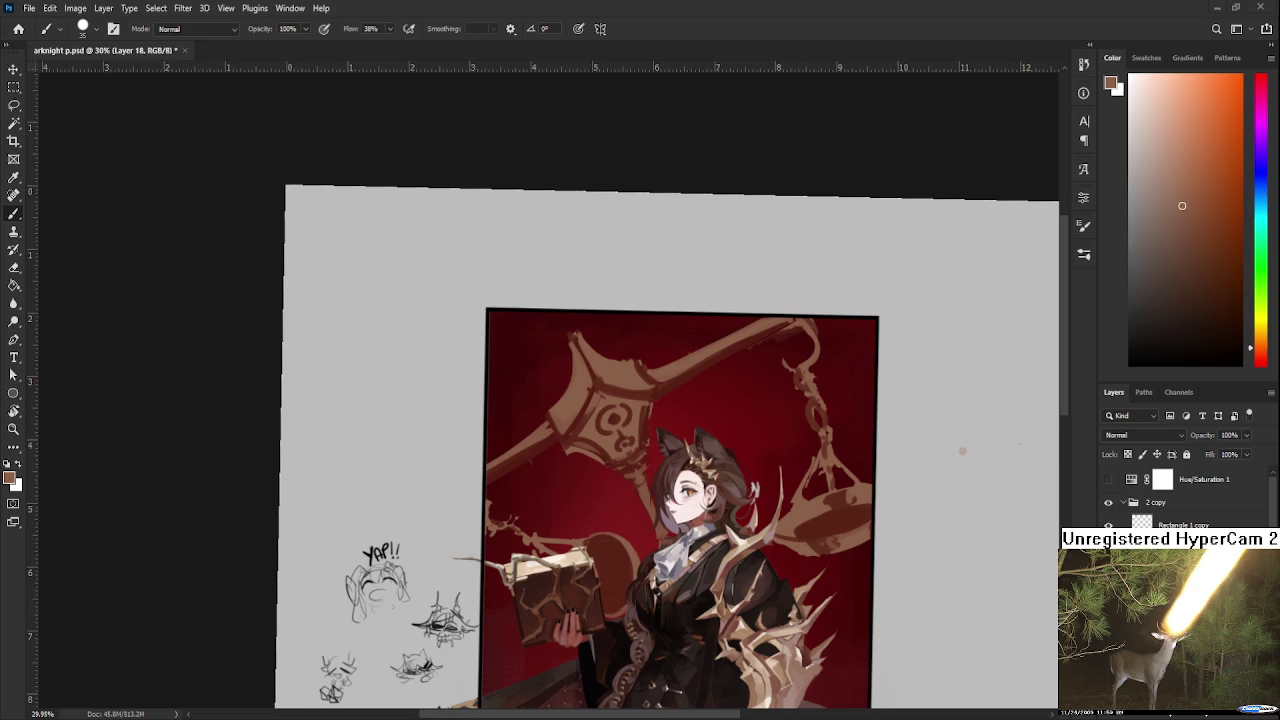
Touch up the ornament's top edge with alternating background red and ornament brown strokes.
alt+click(605, 380)
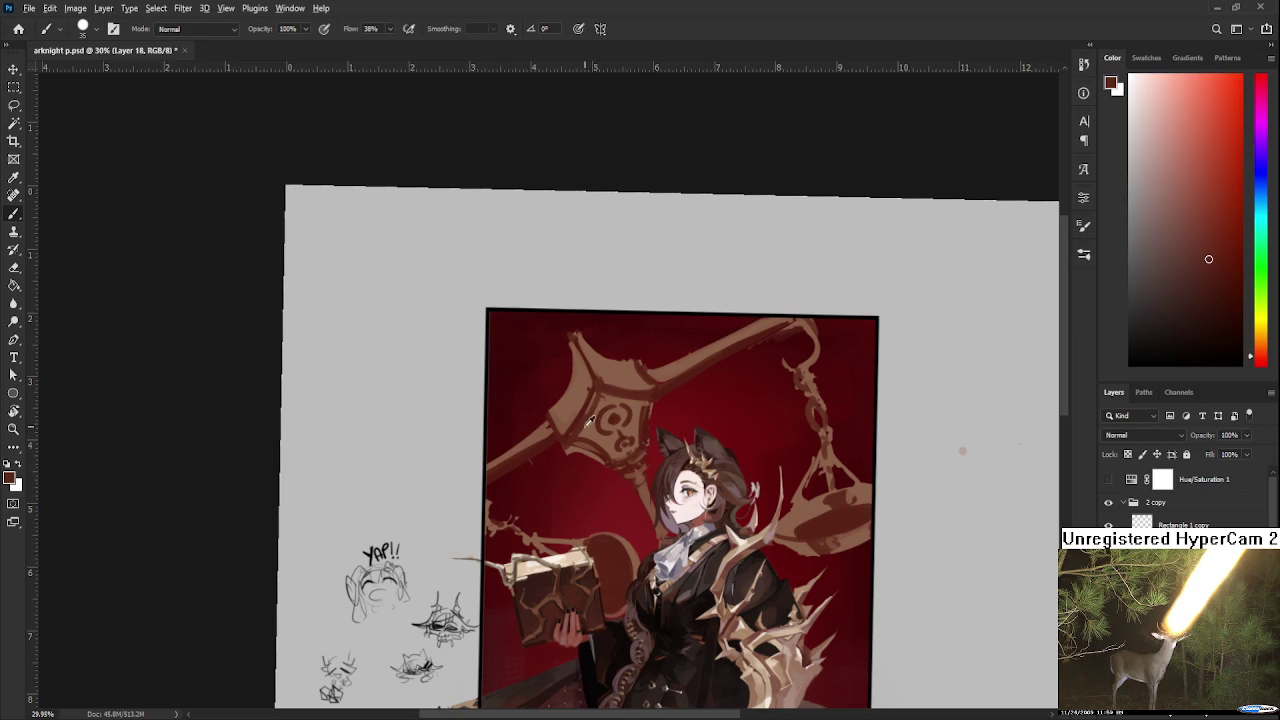
alt+click(600, 405)
alt+click(605, 380)
drag(605, 380, 613, 372)
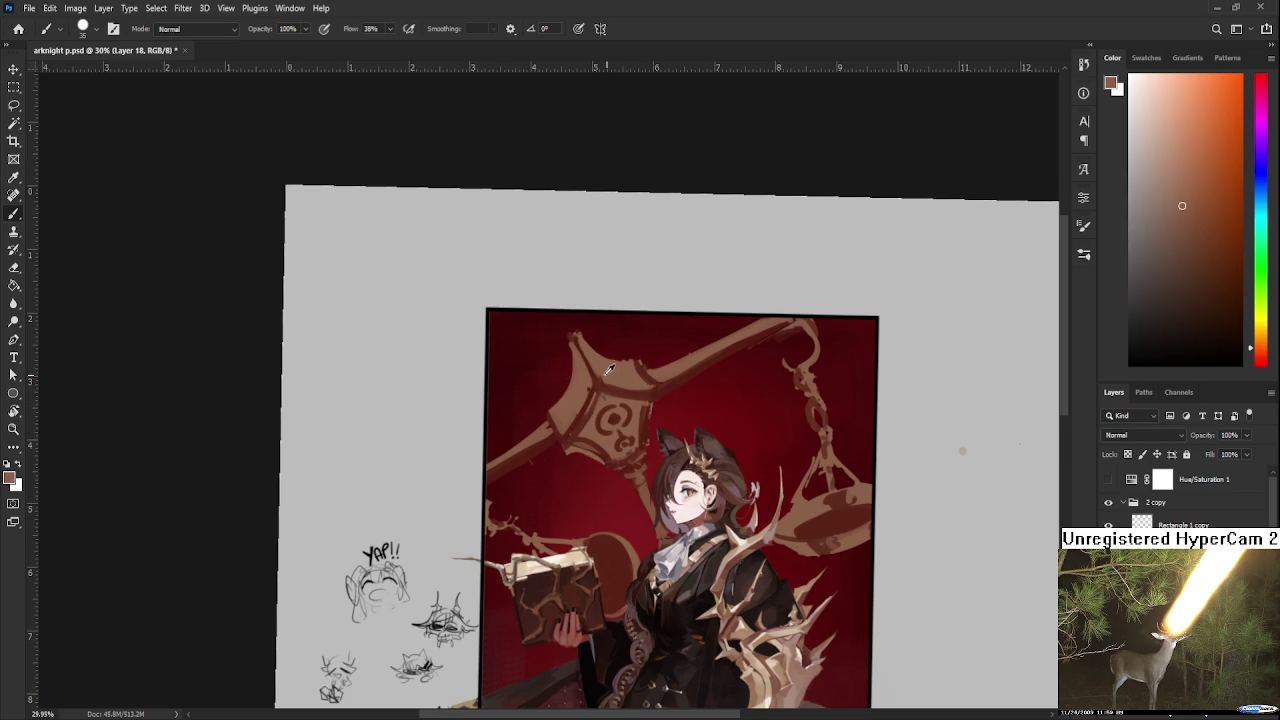
alt+click(625, 382)
alt+click(605, 398)
Refine the ornament's top with further dark red and orange-brown dabs.
alt+click(599, 390)
alt+click(601, 410)
alt+click(610, 383)
alt+click(600, 381)
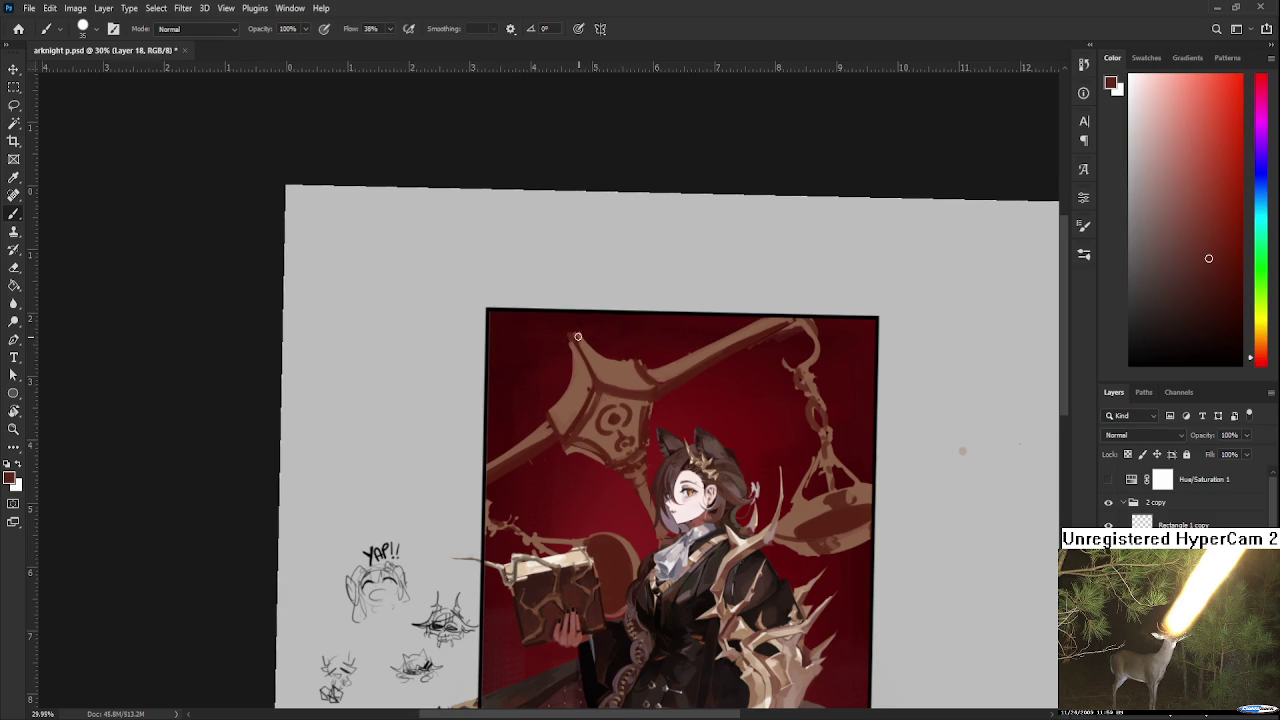
alt+click(594, 358)
alt+click(580, 358)
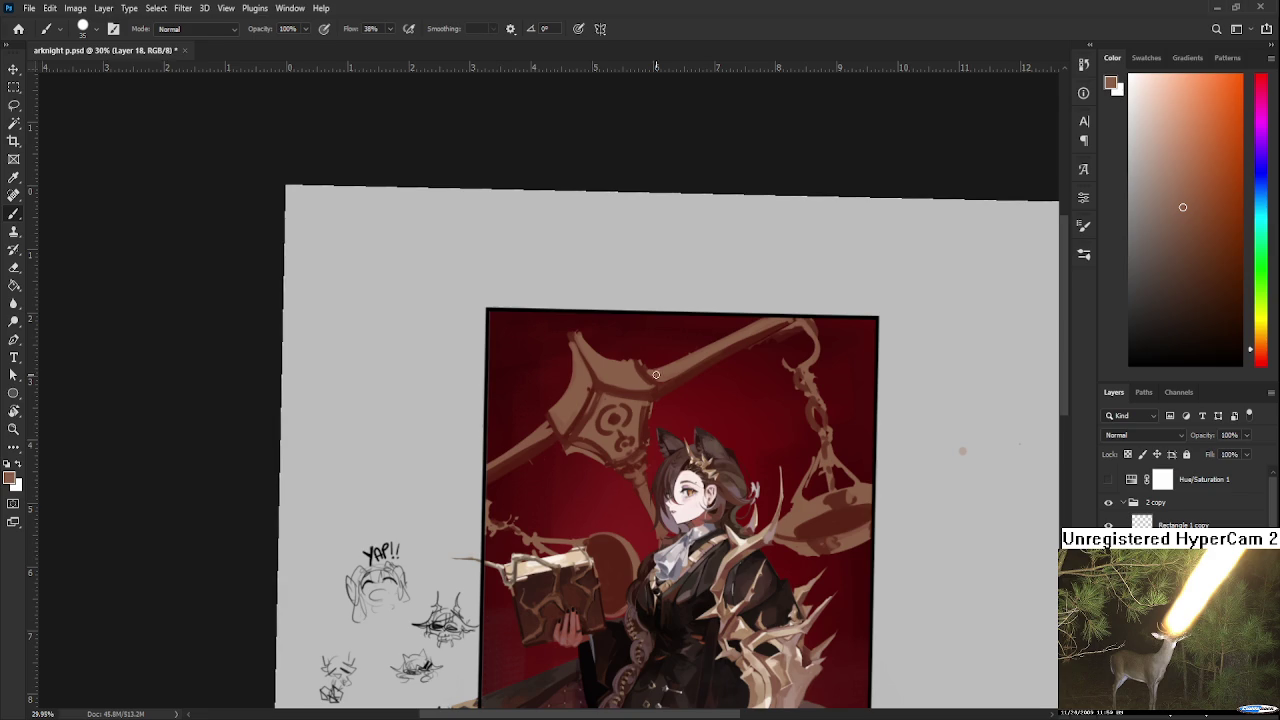
Dab background dark red and ornament orange-brown along the ornament's left edge to reshape it.
alt+click(628, 392)
alt+click(580, 408)
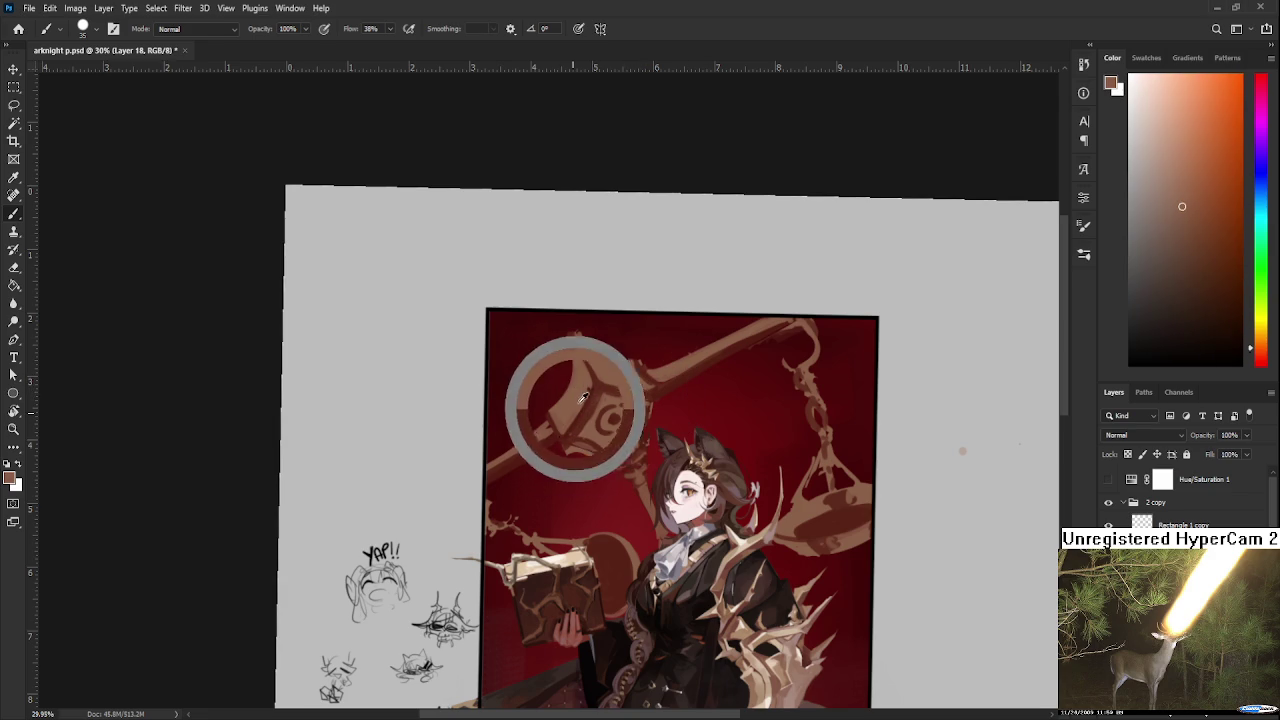
alt+click(578, 430)
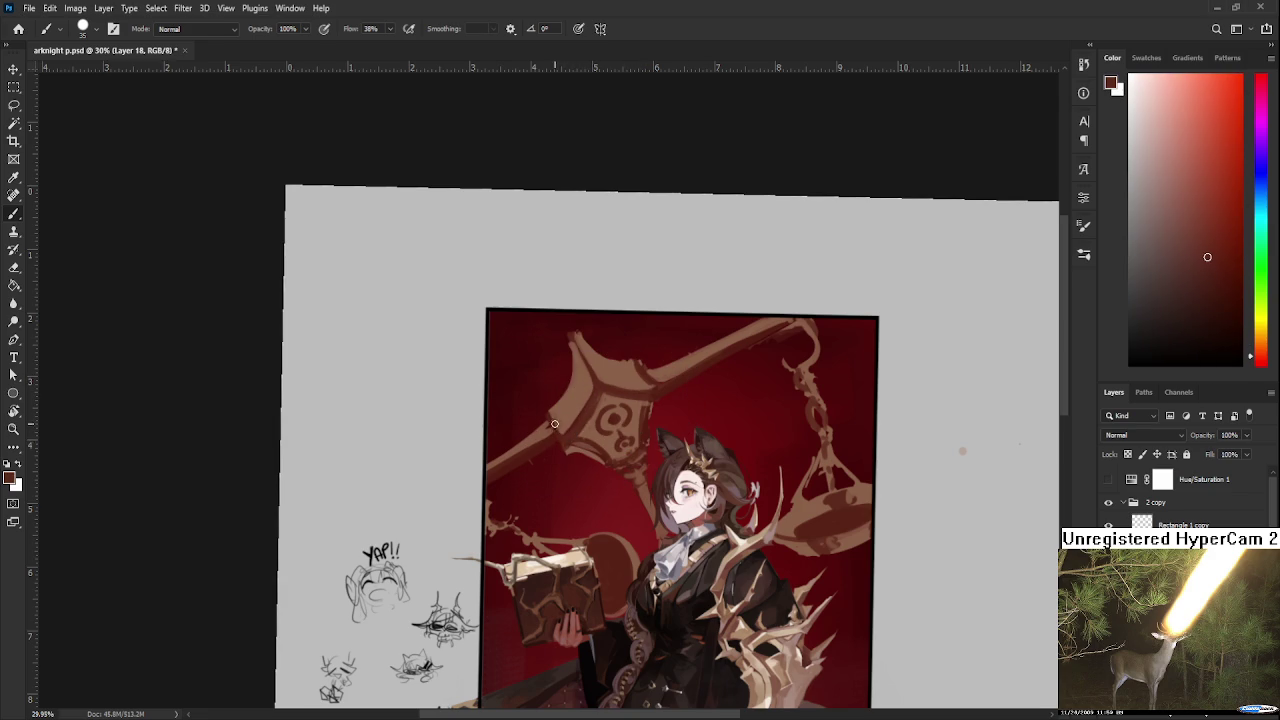
alt+click(550, 425)
alt+click(535, 451)
alt+click(536, 441)
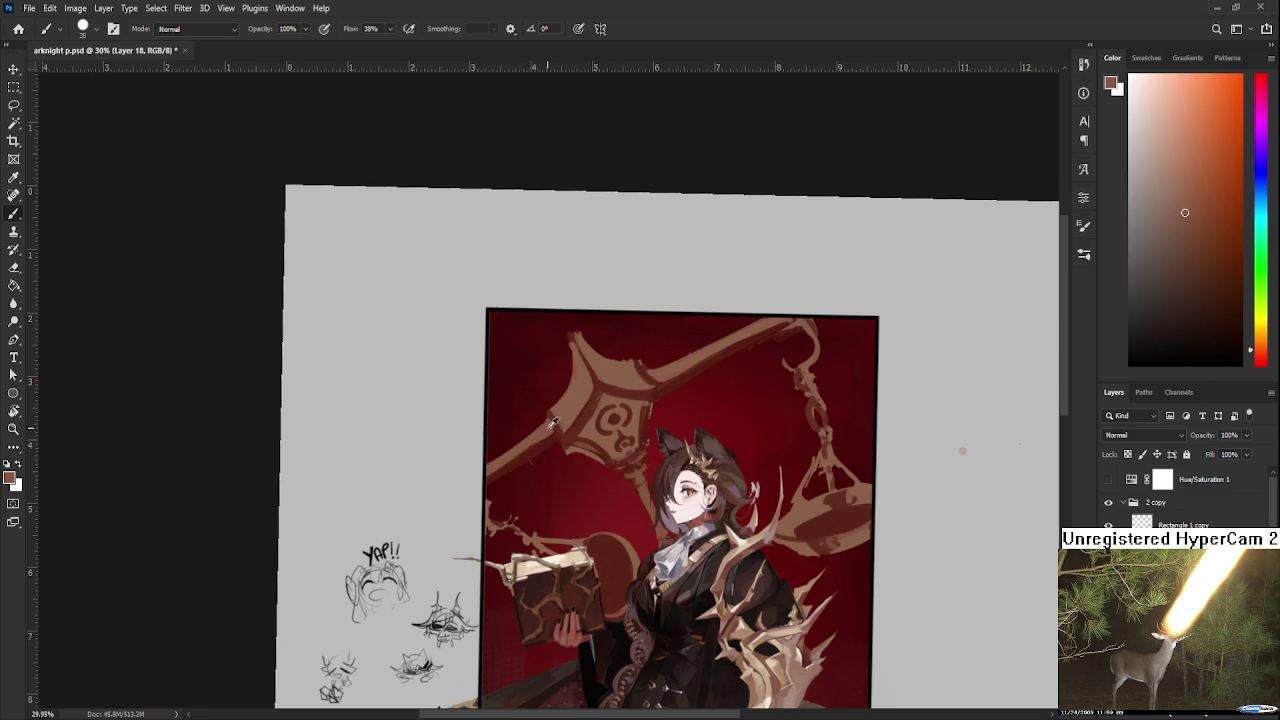
alt+click(524, 456)
alt+click(591, 400)
alt+click(557, 422)
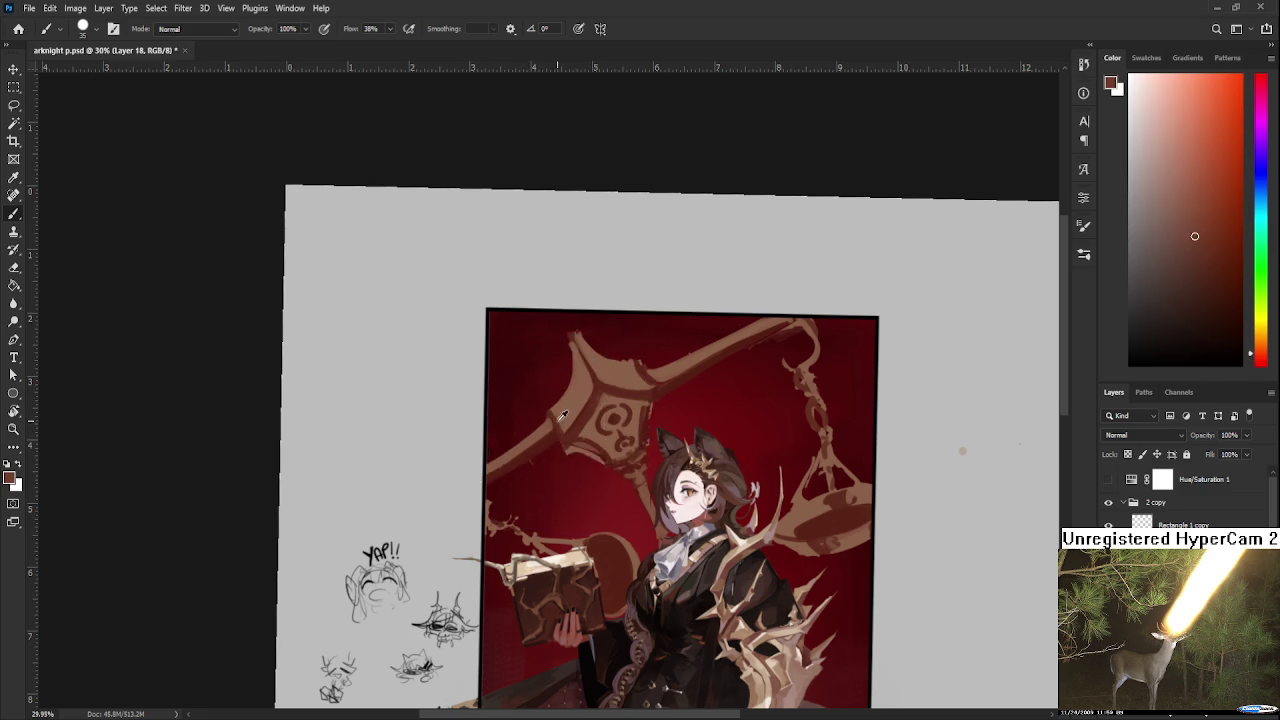
alt+click(558, 426)
alt+click(552, 442)
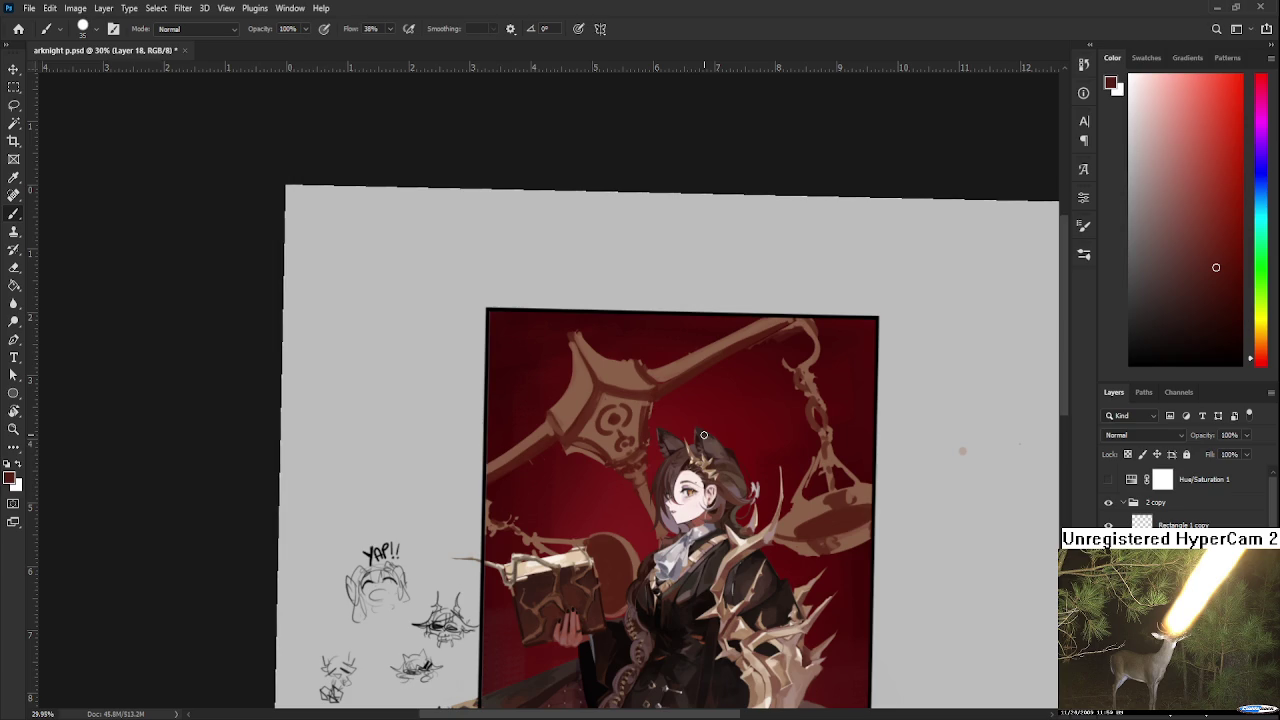
Sample the ornament's brown, erase stray edges and pan to show space above the artwork.
alt+click(635, 365)
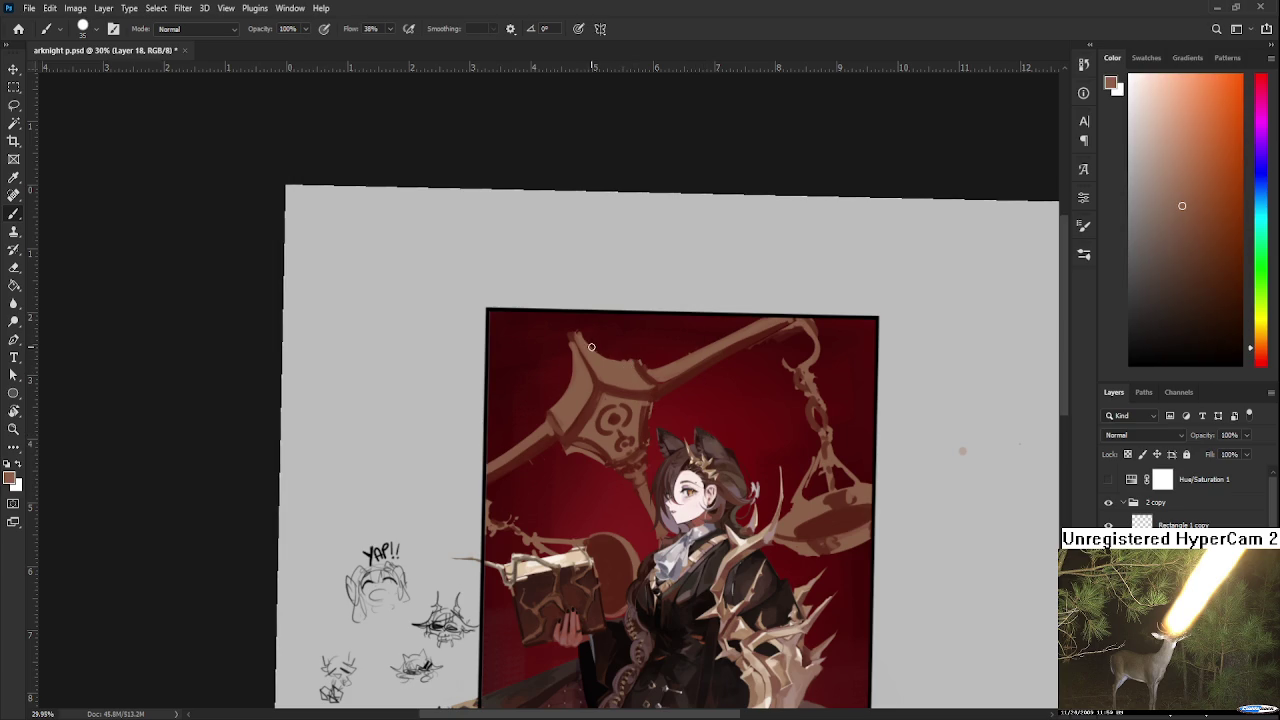
key(e)
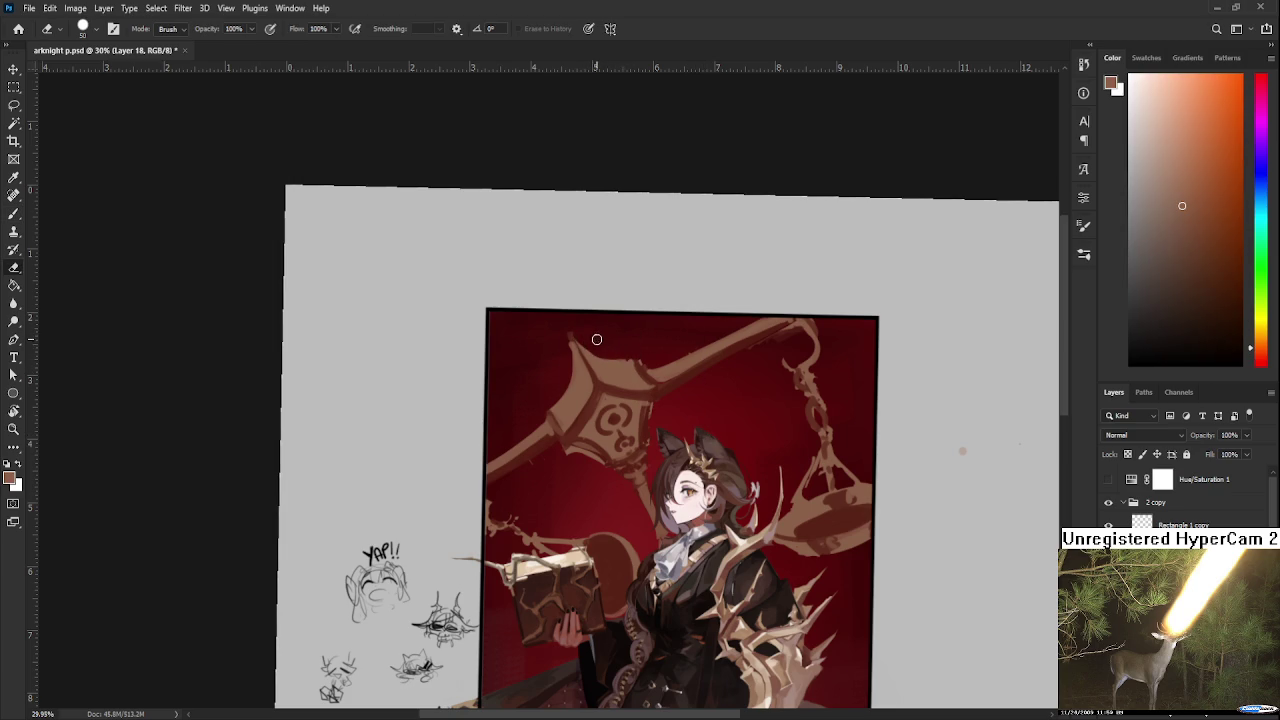
drag(680, 363, 617, 485)
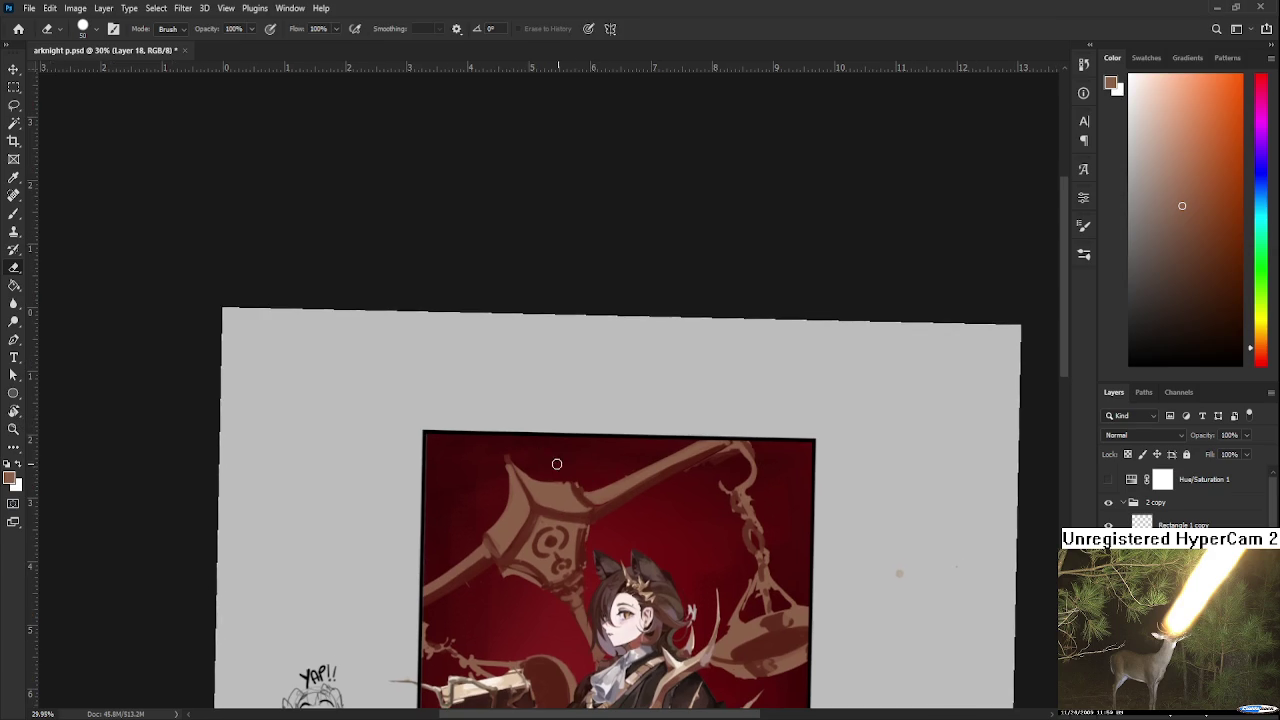
key(b)
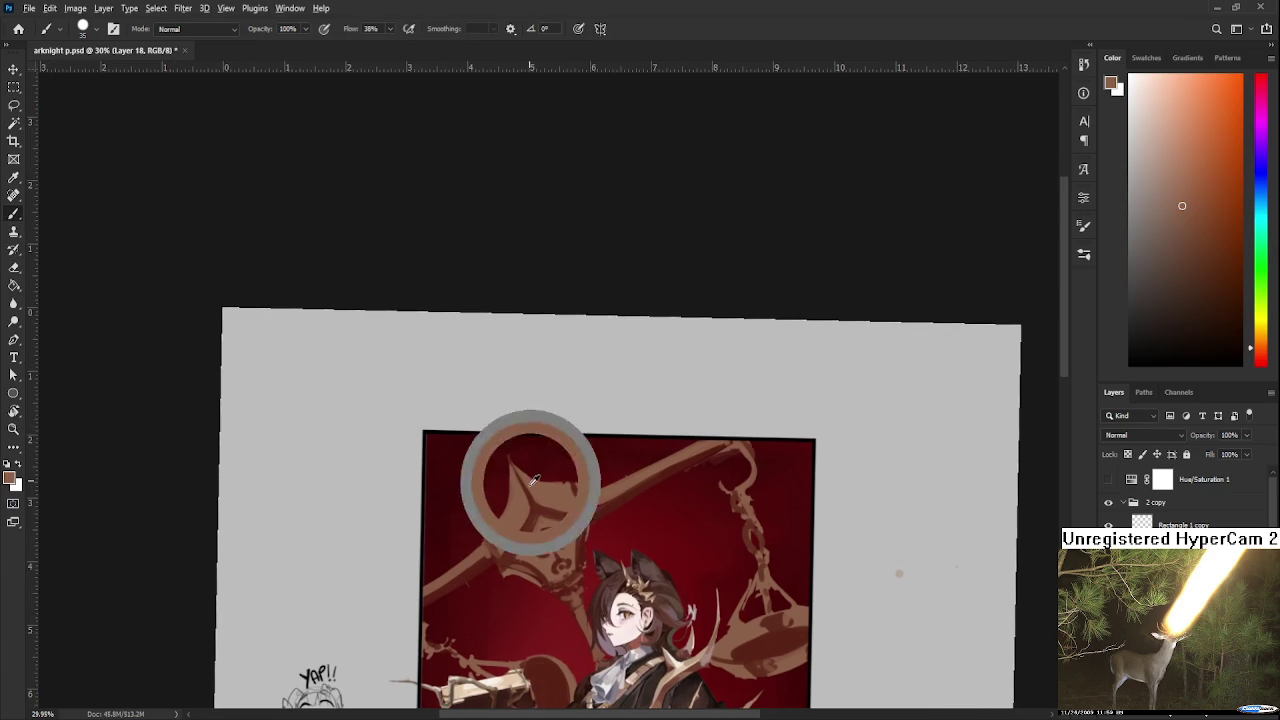
key(shift+alt+q)
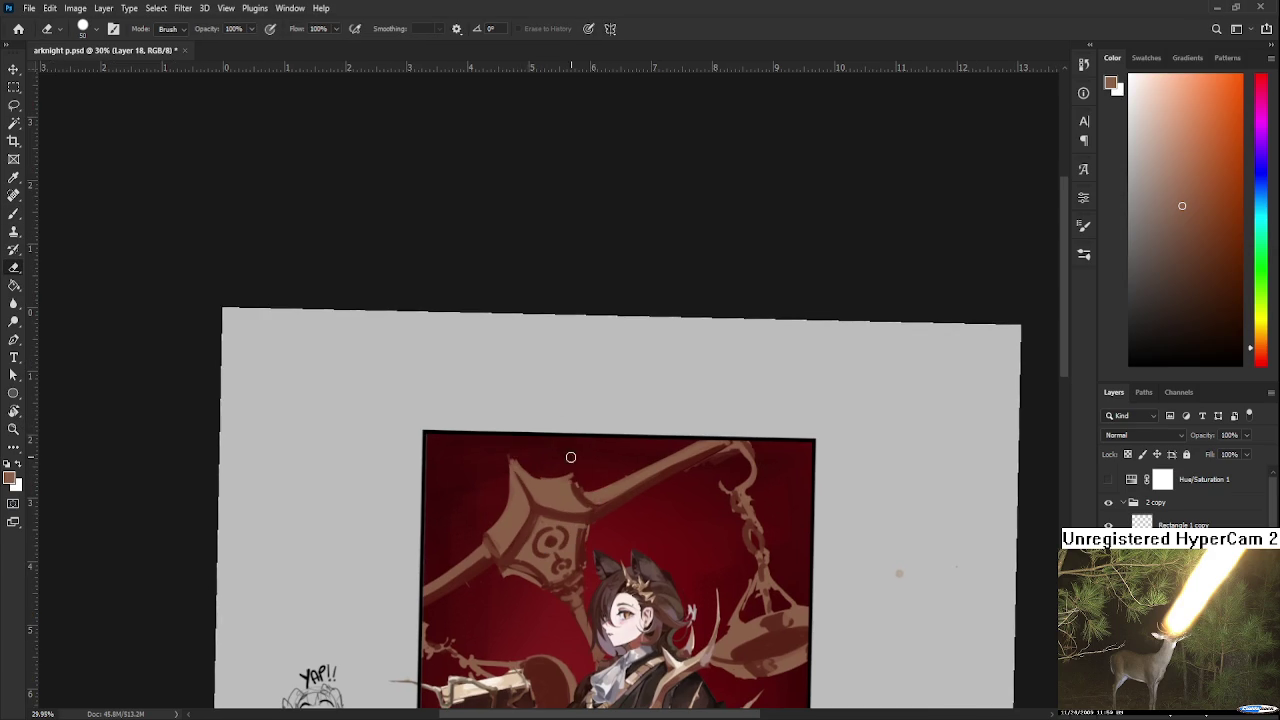
key(shift+alt+n)
Clean up the ornament's lower edge with dark red and tan brown strokes.
alt+click(580, 488)
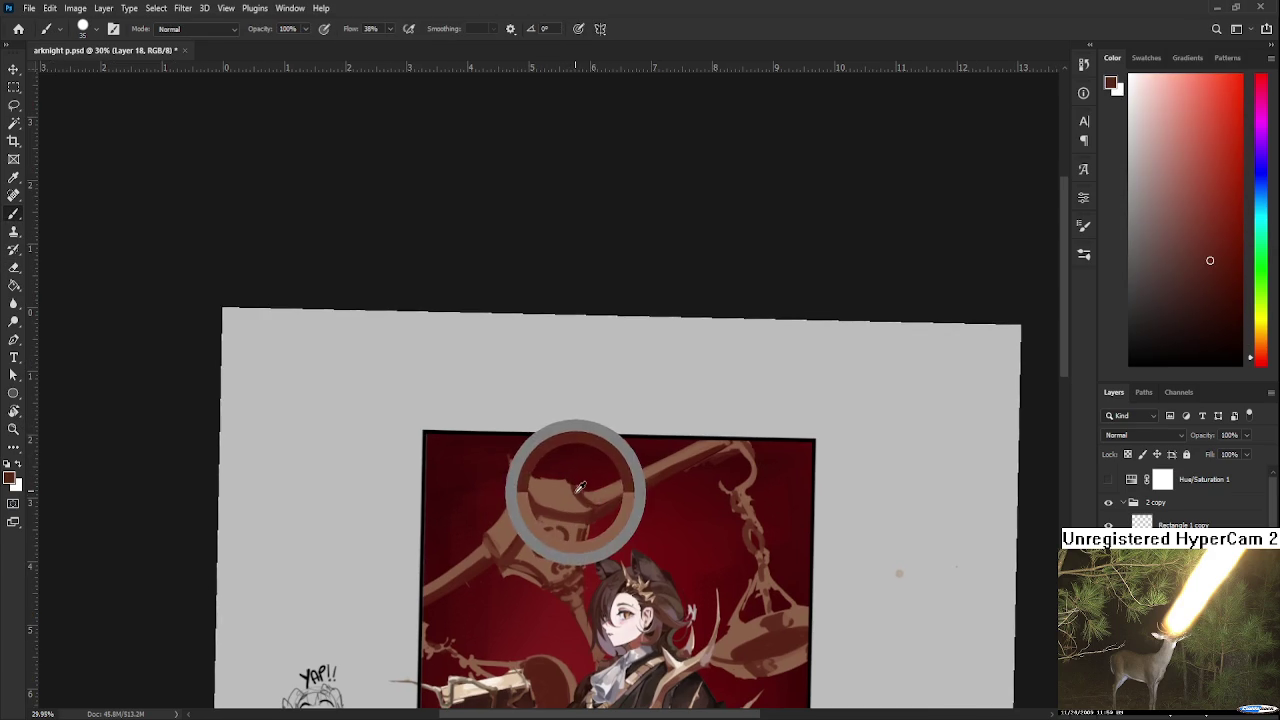
alt+click(508, 550)
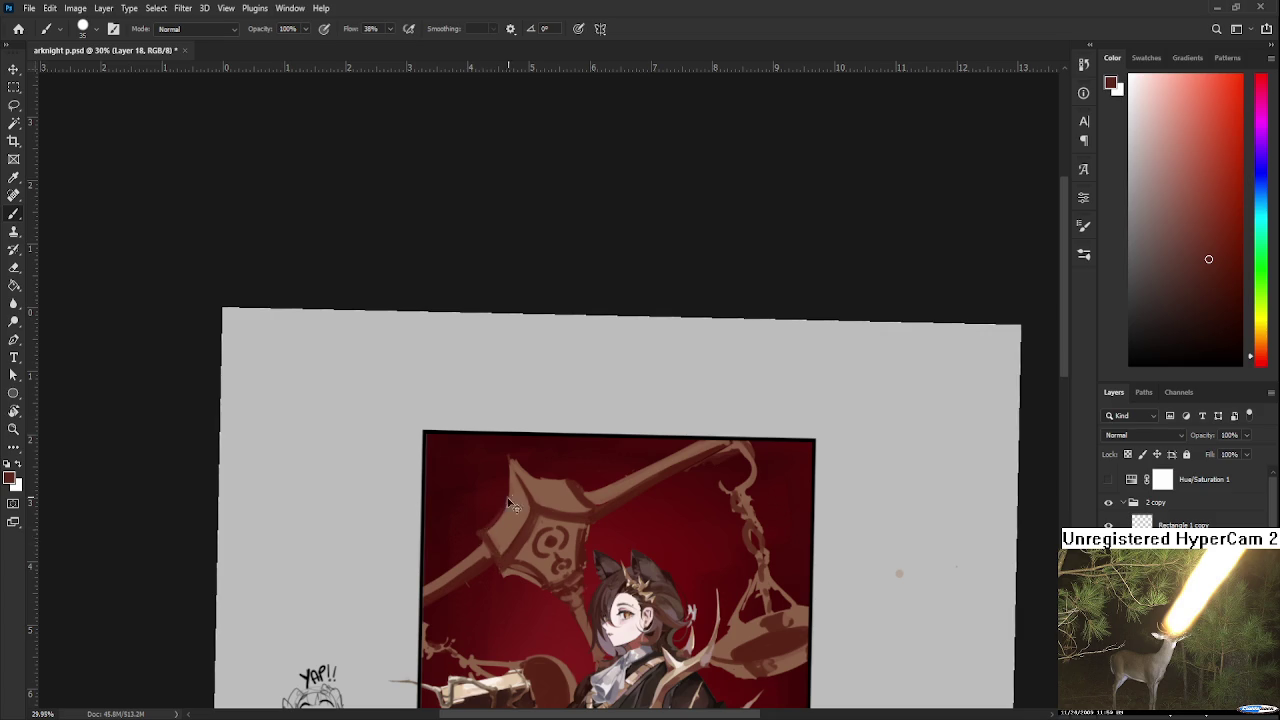
alt+click(510, 520)
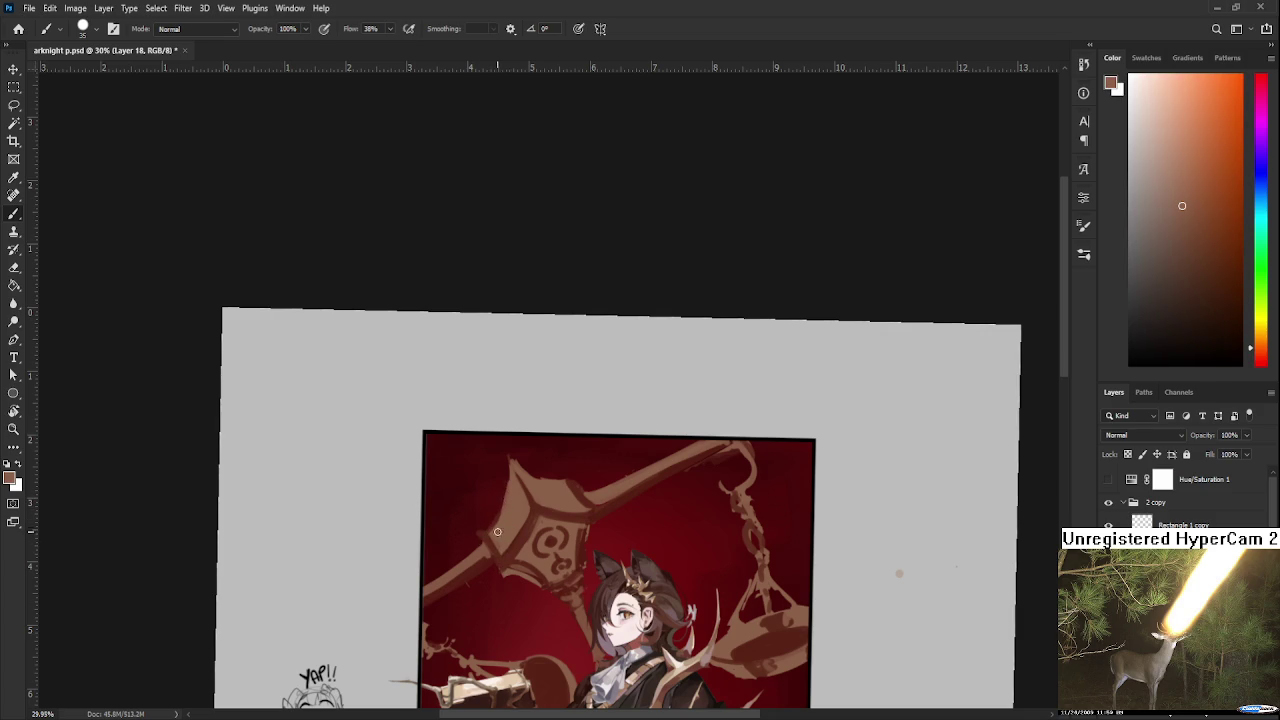
scroll(507, 510, down, 1)
scroll(510, 500, down, 1)
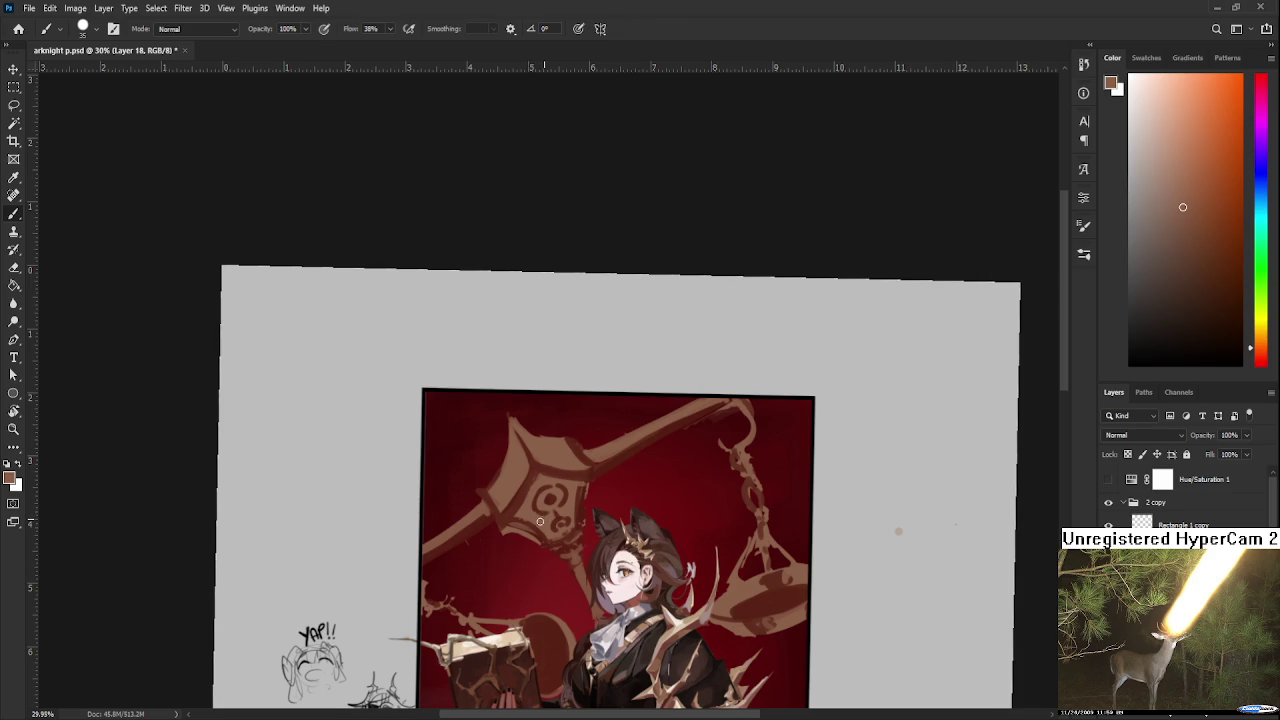
alt+click(556, 500)
alt+click(555, 500)
Darken and reshape the top of the scale pole with red and brown dabs.
alt+click(488, 504)
alt+click(496, 506)
alt+click(501, 508)
alt+click(502, 510)
alt+click(503, 520)
alt+click(521, 492)
alt+click(535, 458)
mouse_move(512, 431)
mouse_down()
mouse_move(530, 446)
mouse_move(519, 425)
mouse_up()
alt+click(526, 440)
key(e)
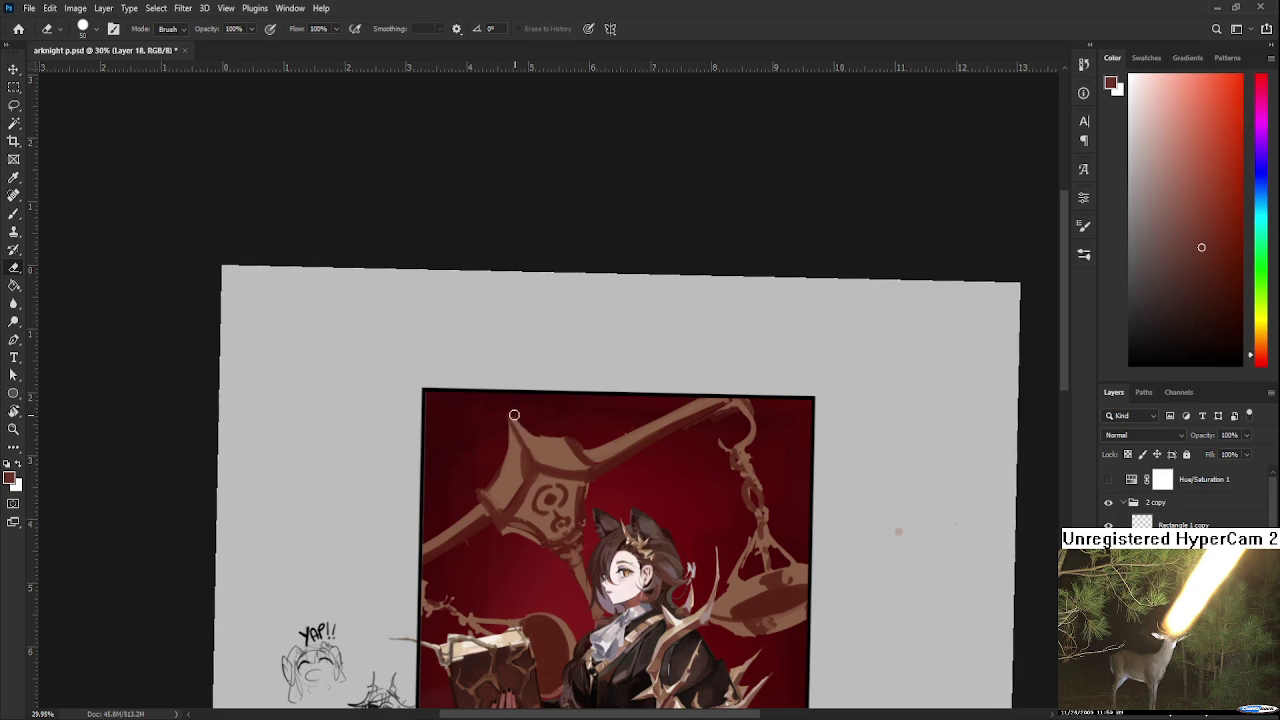
Tilt the view to sample the pole's brown as paint colour, then rotate back to 0°.
key(r)
drag(517, 418, 517, 363)
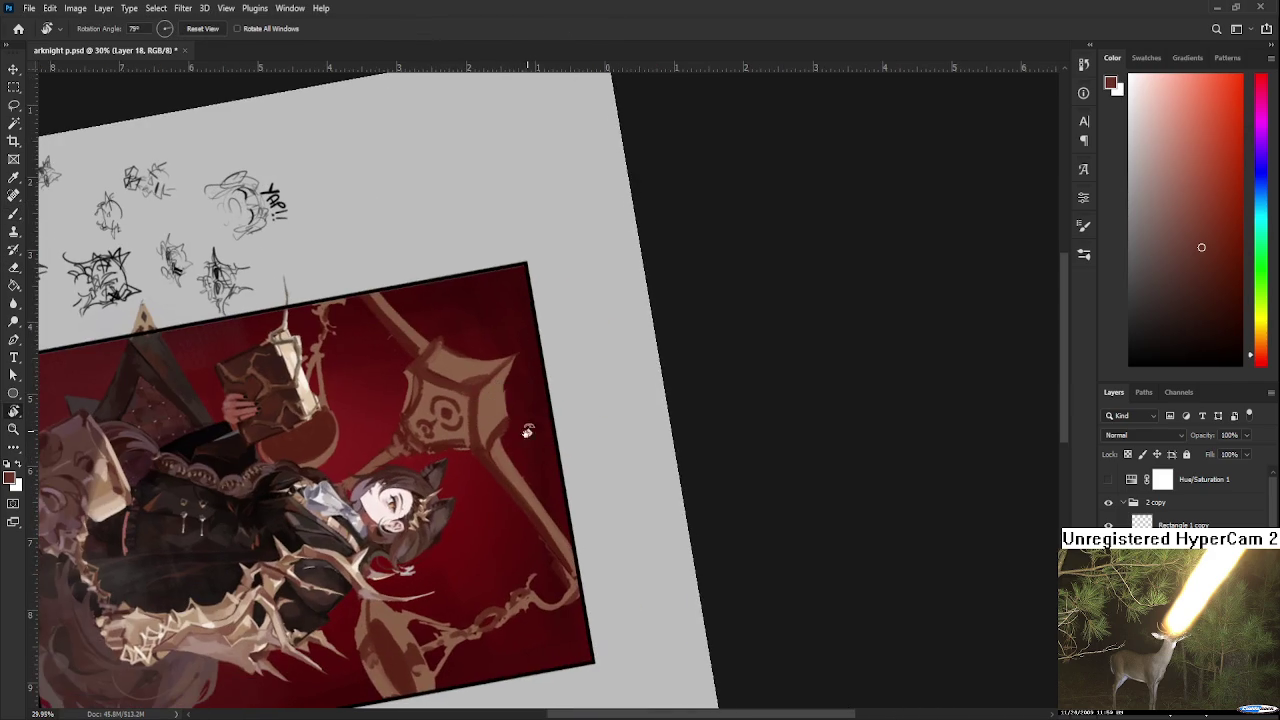
alt+click(513, 373)
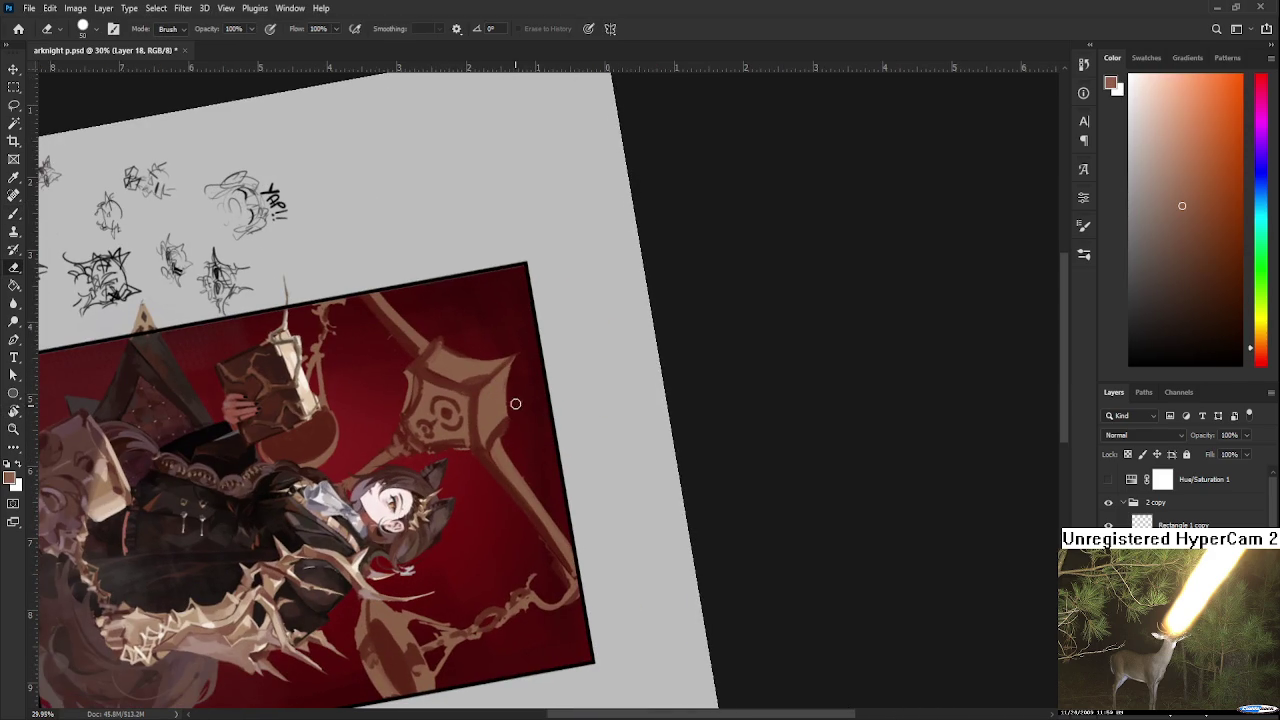
key(r)
mouse_move(549, 423)
mouse_down()
mouse_move(568, 450)
mouse_move(556, 435)
mouse_up()
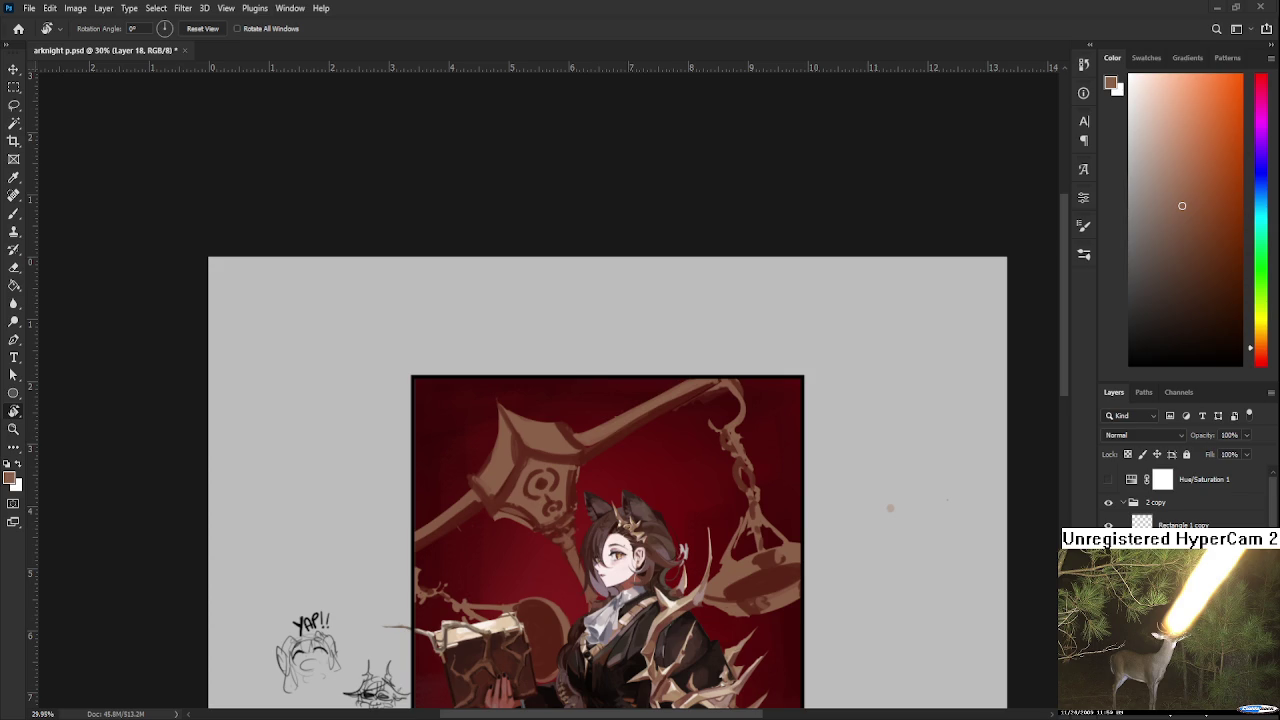
Shrink the brush and paint the lamp ornament's left side with dark red and brown.
key(b)
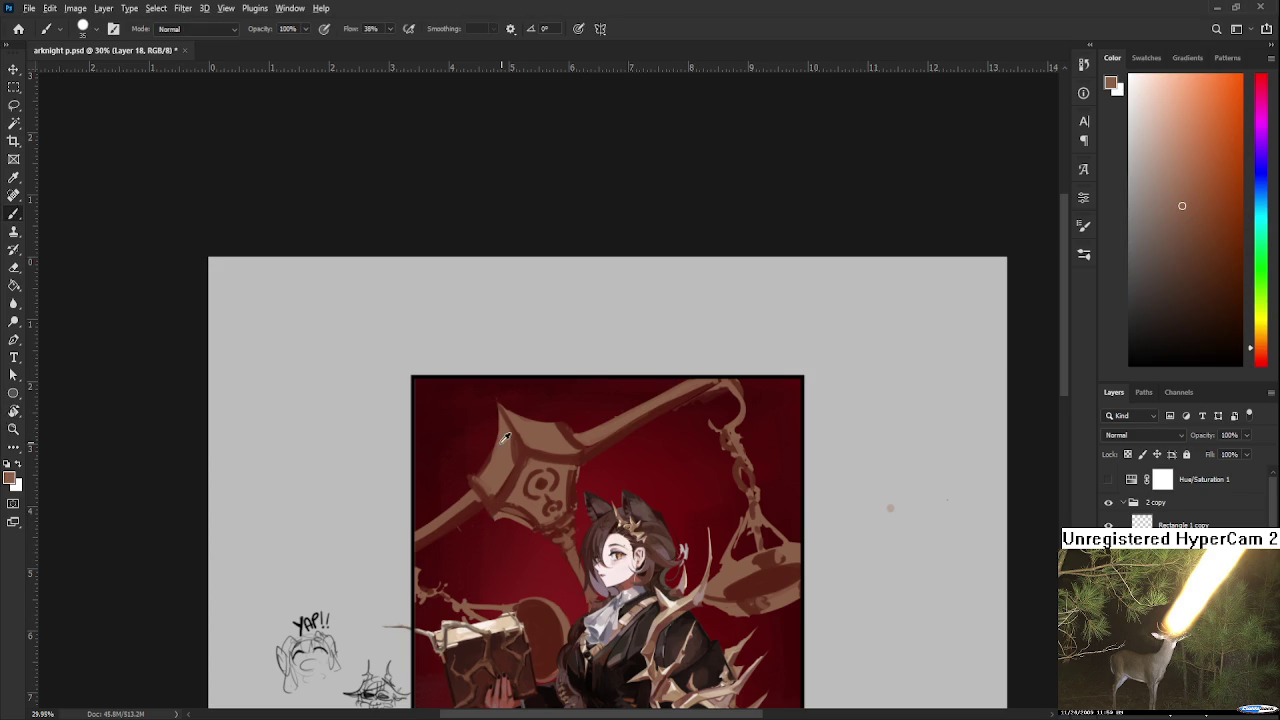
key([)
key([)
key([)
alt+click(485, 480)
key(e)
key(b)
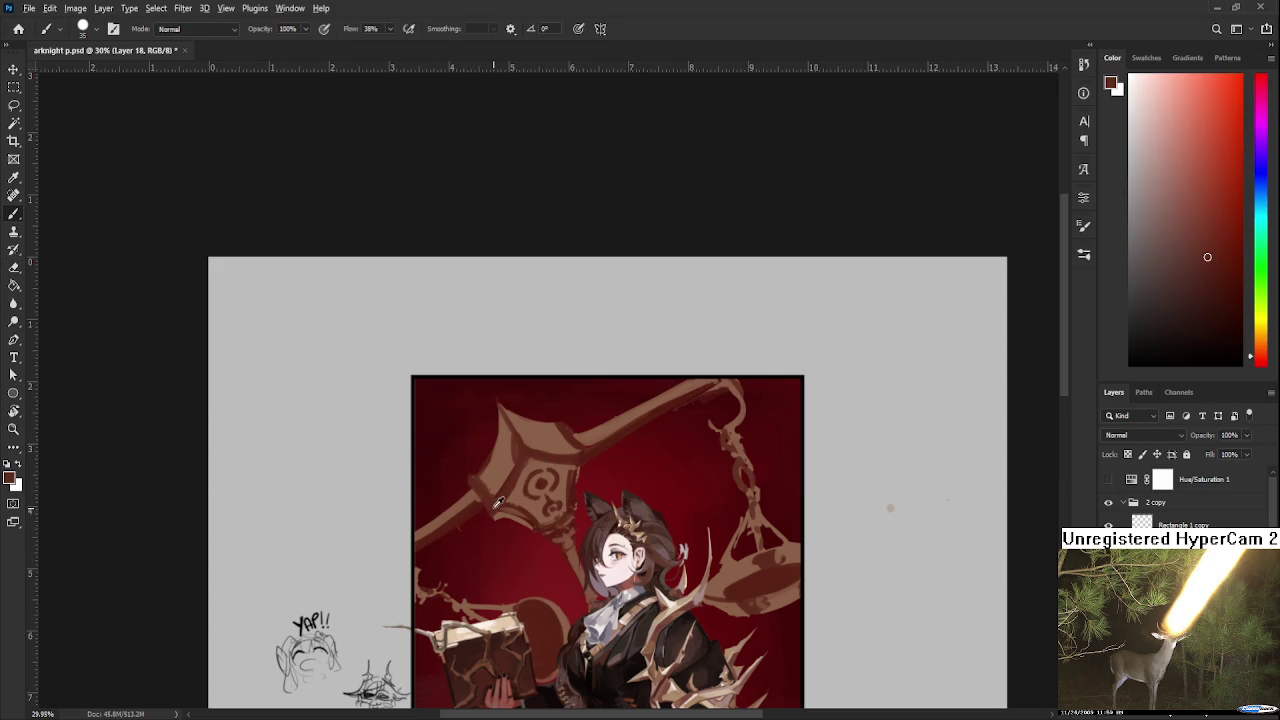
alt+click(500, 498)
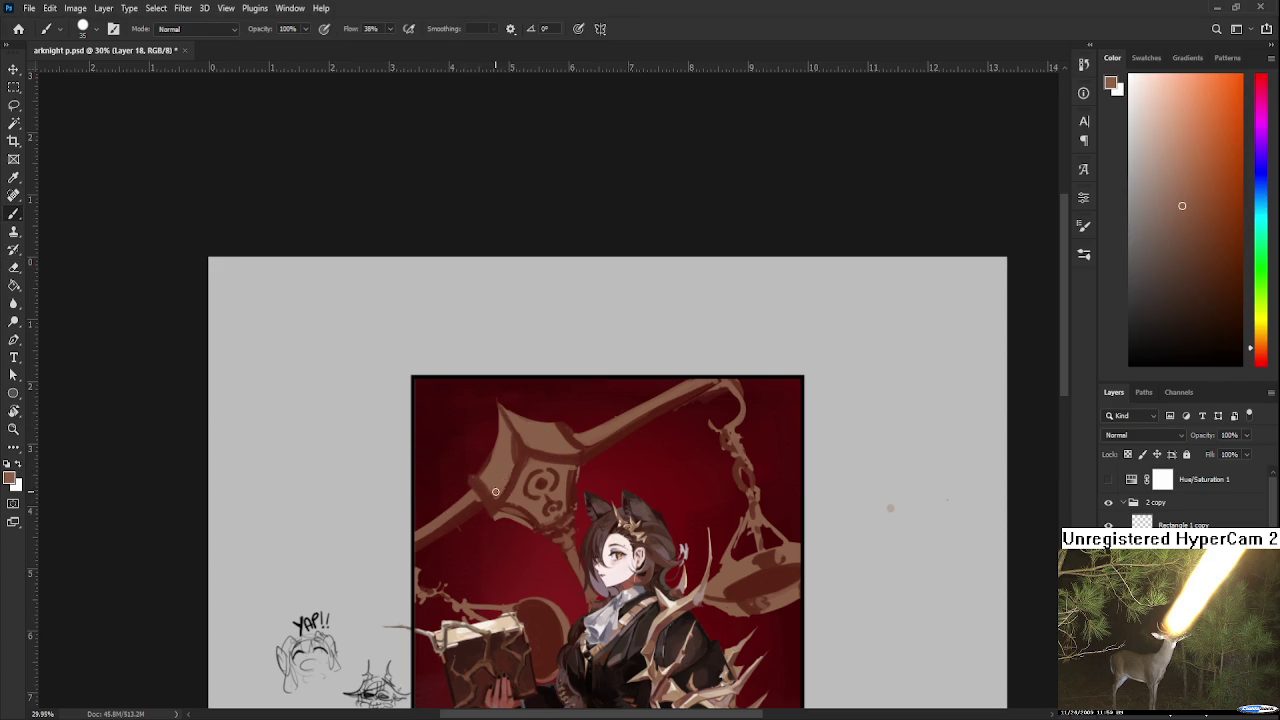
alt+click(507, 478)
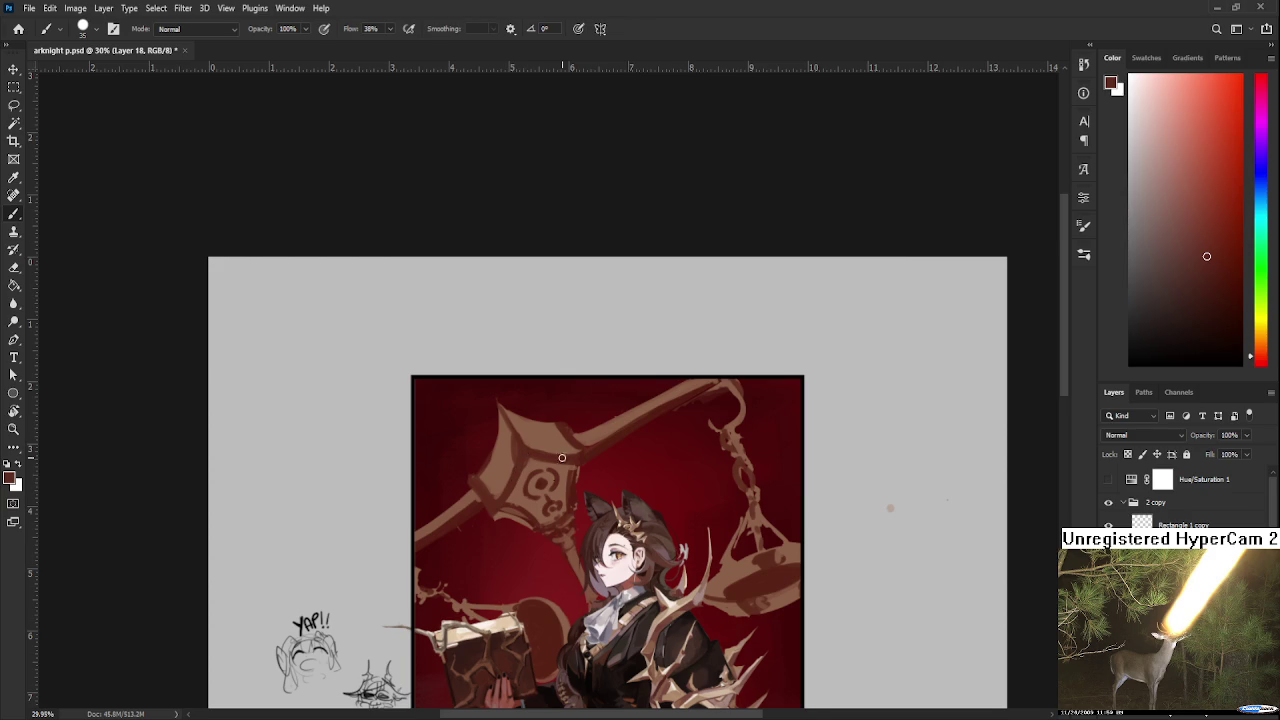
scroll(560, 460, down, 1)
Repaint the lamp ornament with muted brown-orange tones sampled from it.
key(e)
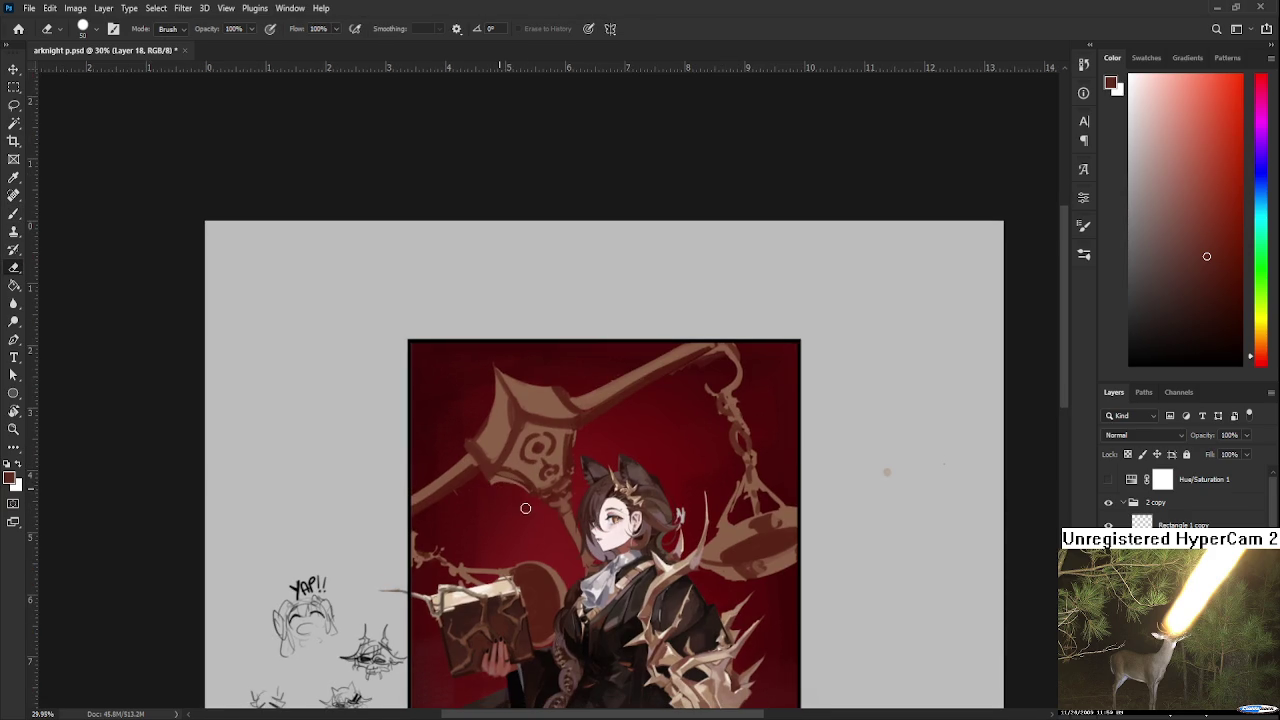
key(b)
alt+click(535, 481)
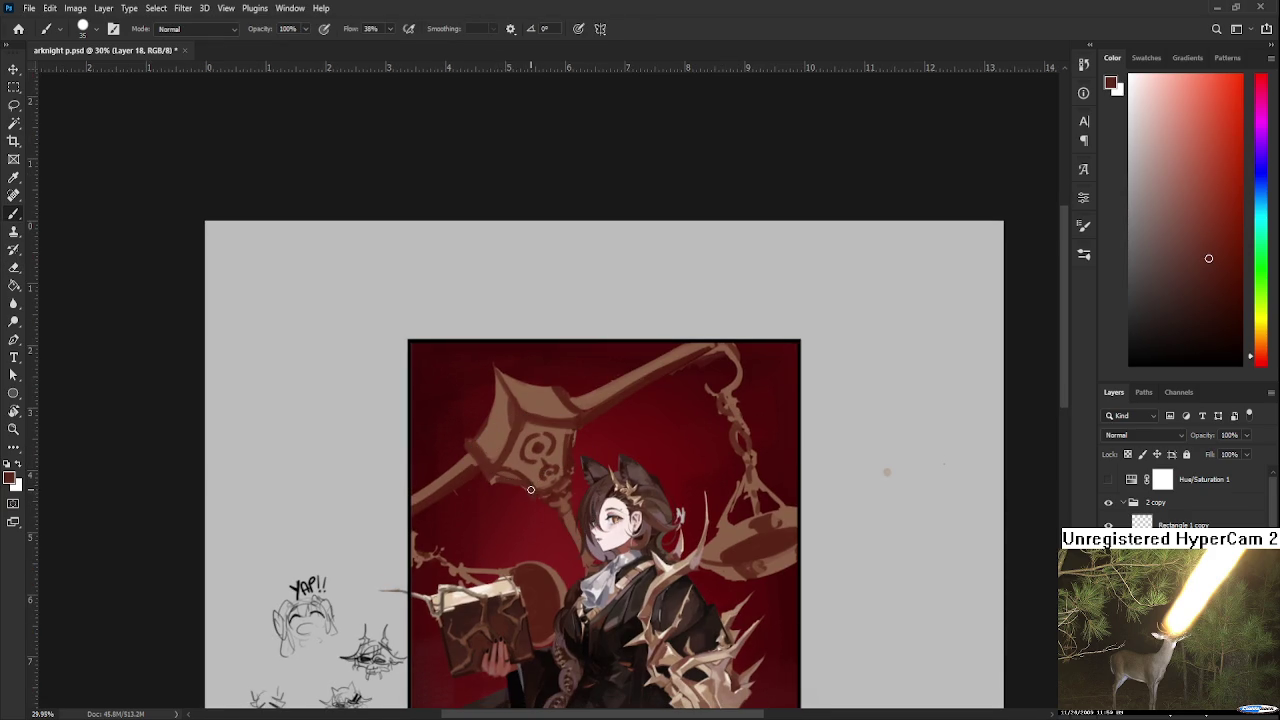
alt+click(537, 485)
alt+click(566, 450)
alt+click(568, 447)
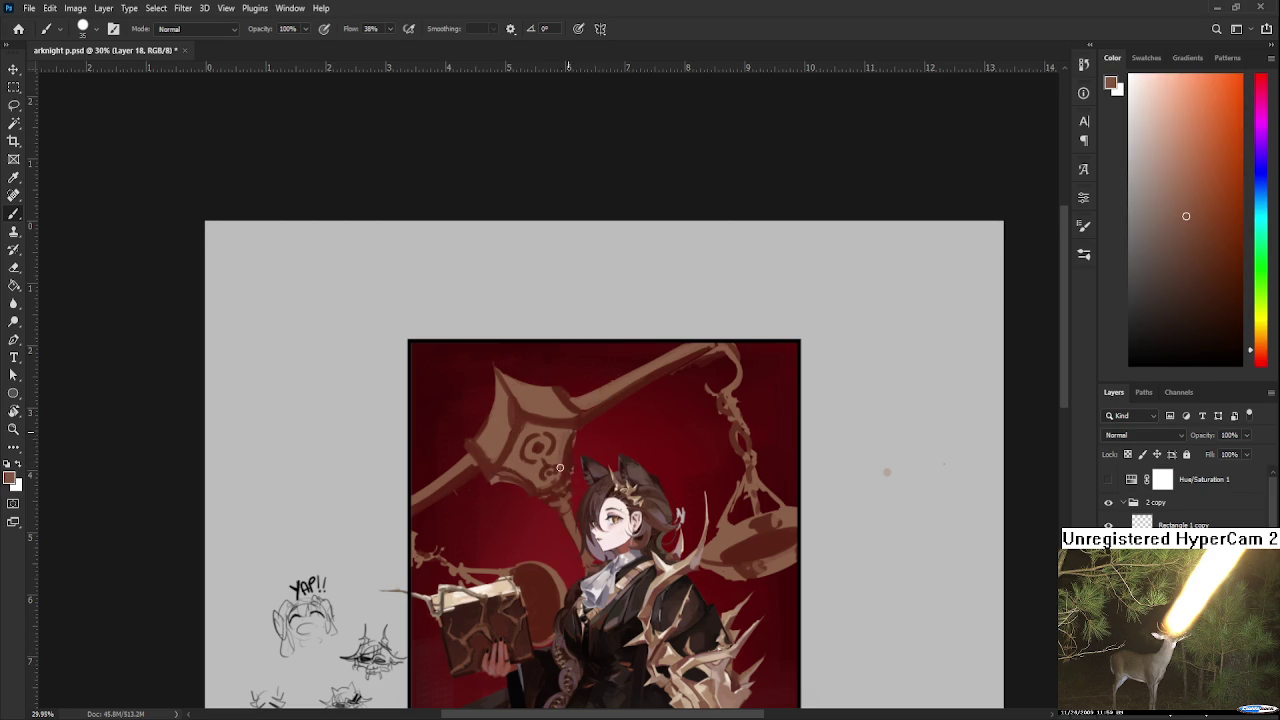
alt+click(566, 449)
Darken the lamp's surroundings with sampled dark reds and a brownish ornament tone.
alt+click(568, 458)
alt+click(560, 454)
alt+click(568, 468)
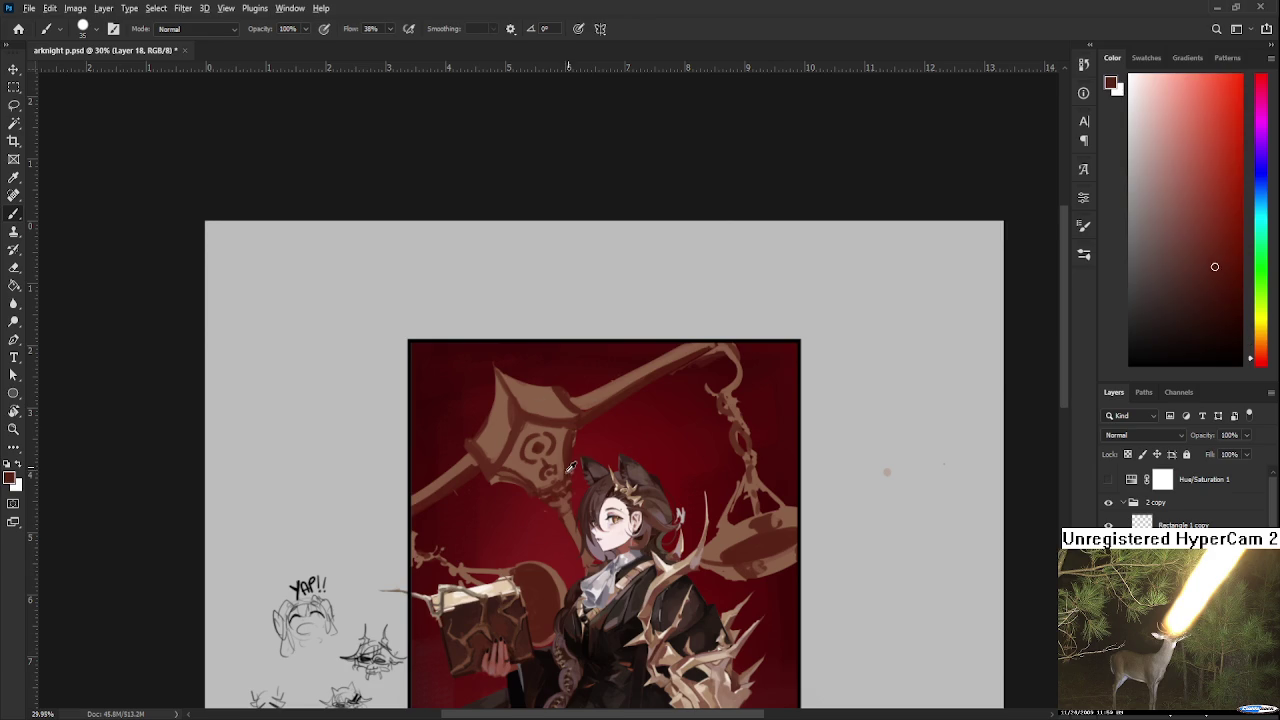
alt+click(562, 468)
alt+click(568, 462)
alt+click(562, 473)
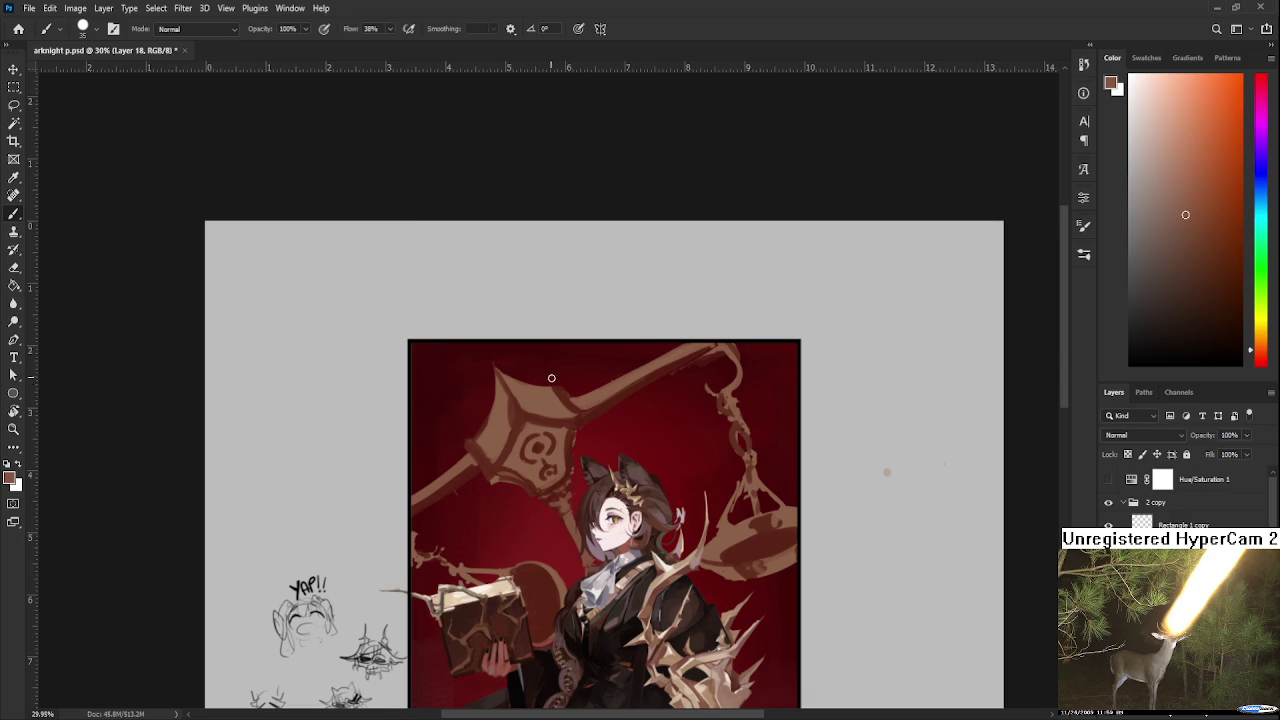
Alternate eraser and brush to clean the lamp's upper-left edge against the dark red.
alt+click(472, 438)
key(e)
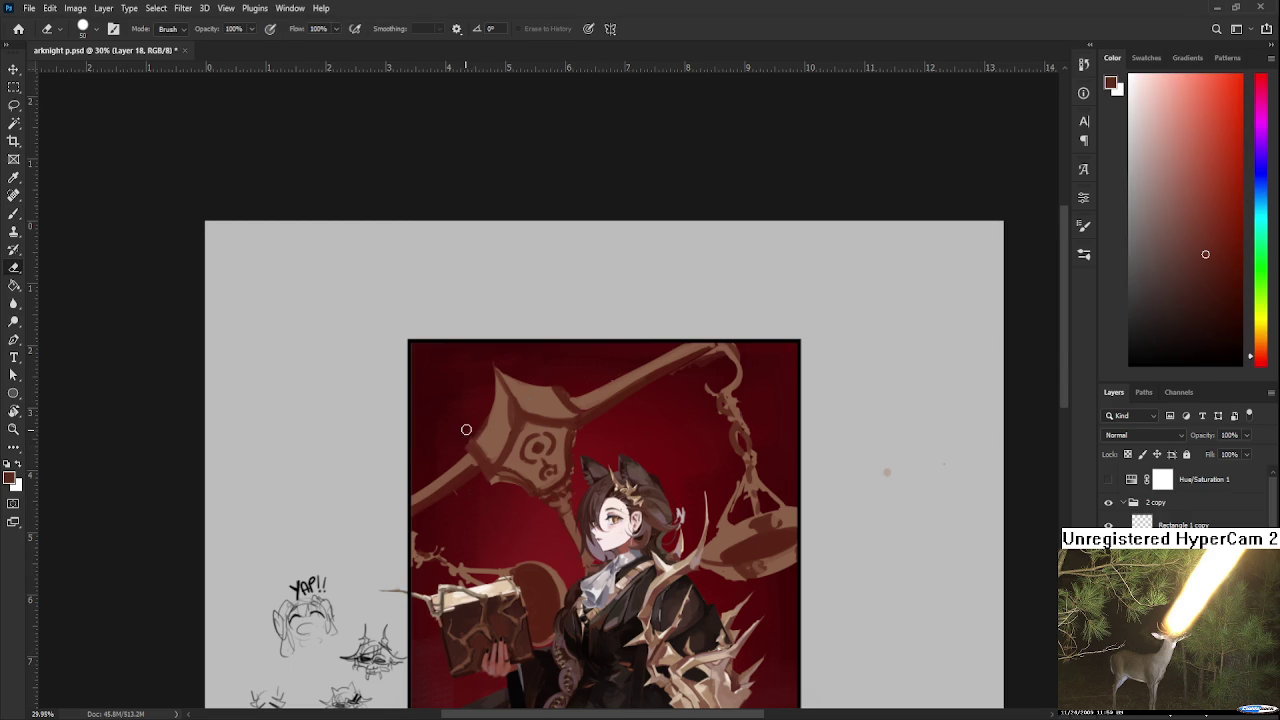
key(b)
alt+click(470, 437)
key(e)
key(b)
alt+click(530, 413)
Touch up the lamp's top with light brown and the neighbouring dark red.
alt+click(503, 456)
alt+click(513, 442)
alt+click(507, 436)
alt+click(515, 434)
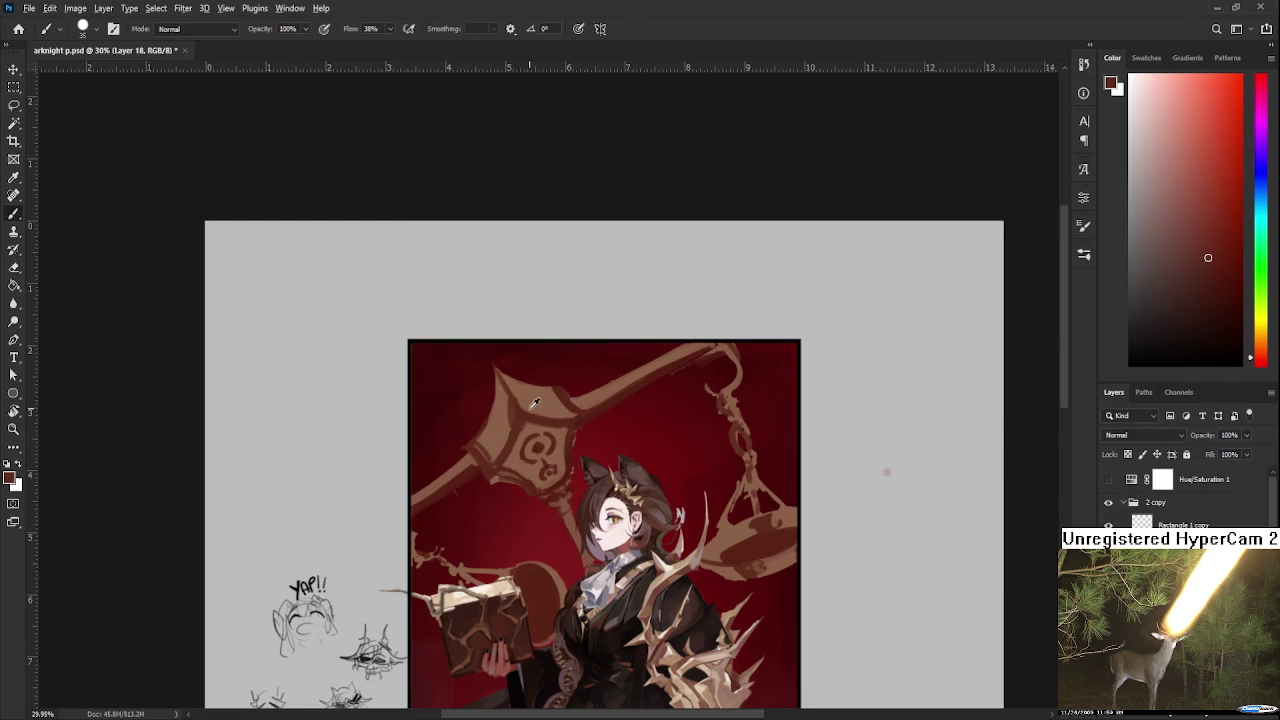
alt+click(532, 403)
alt+click(528, 406)
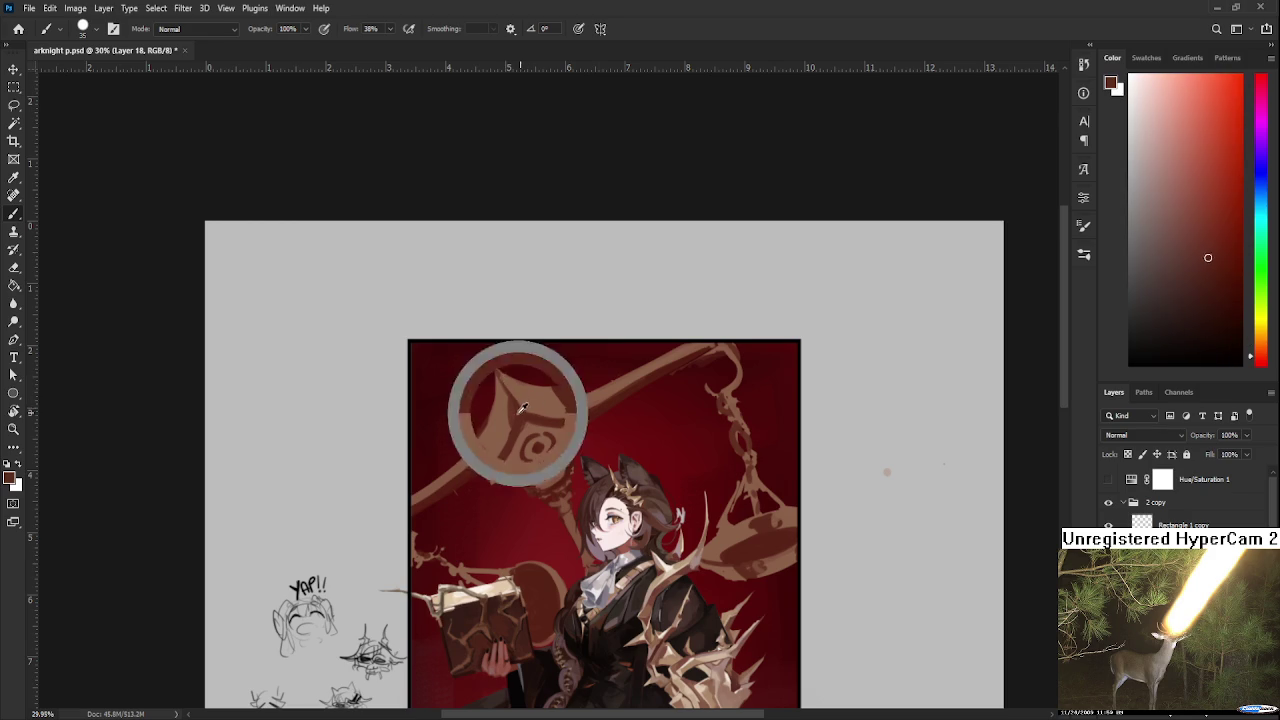
alt+click(532, 406)
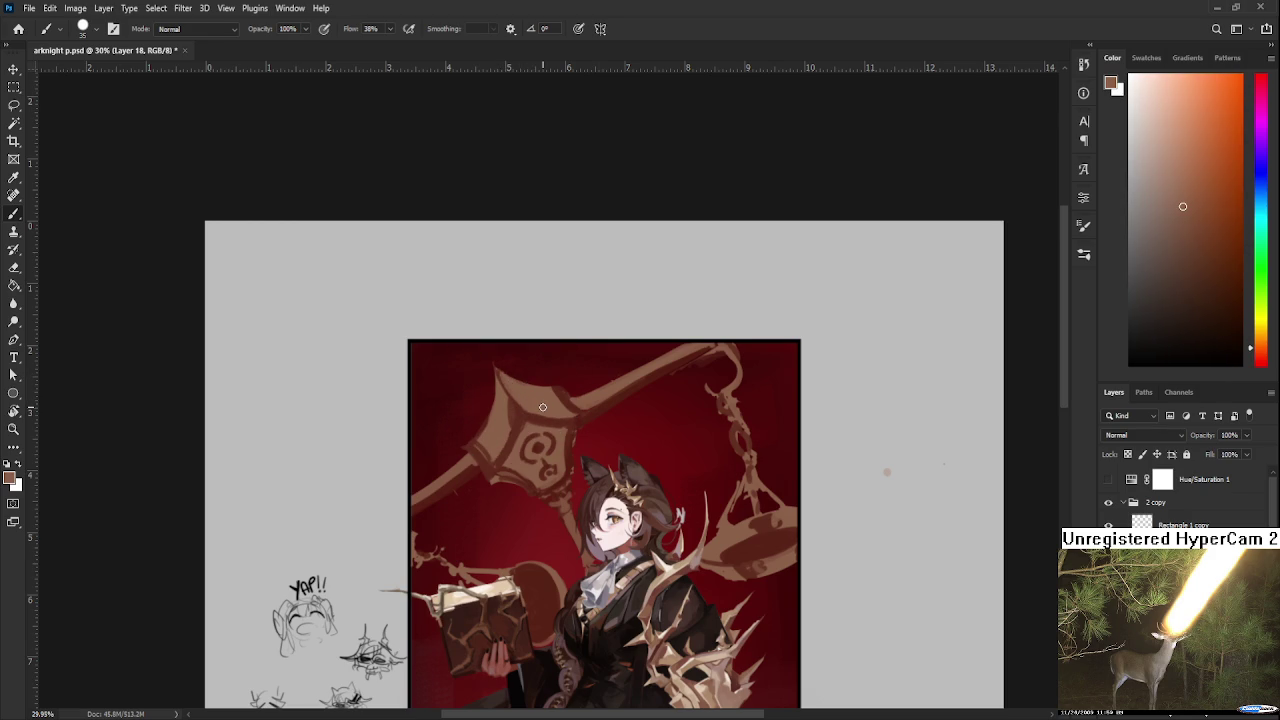
scroll(542, 407, down, 2)
scroll(545, 407, down, 1)
scroll(560, 408, up, 2)
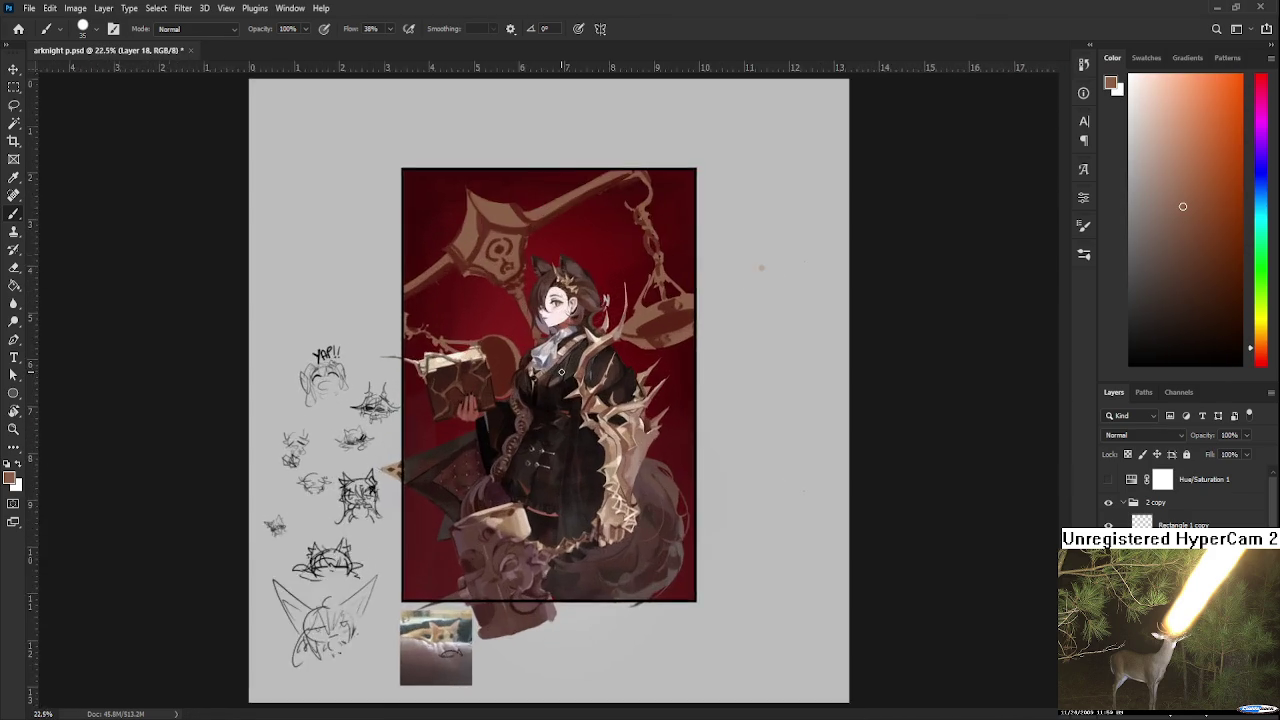
scroll(580, 410, up, 2)
drag(580, 410, 625, 492)
drag(545, 376, 553, 450)
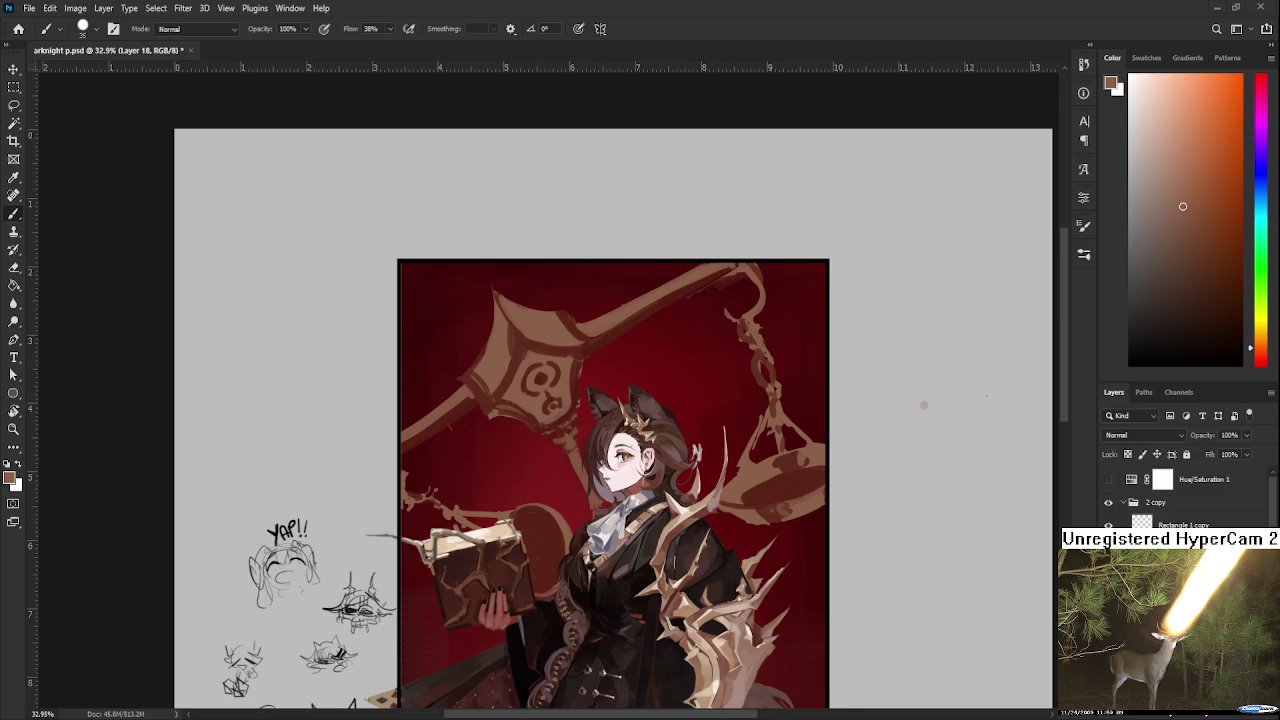
alt+click(589, 411)
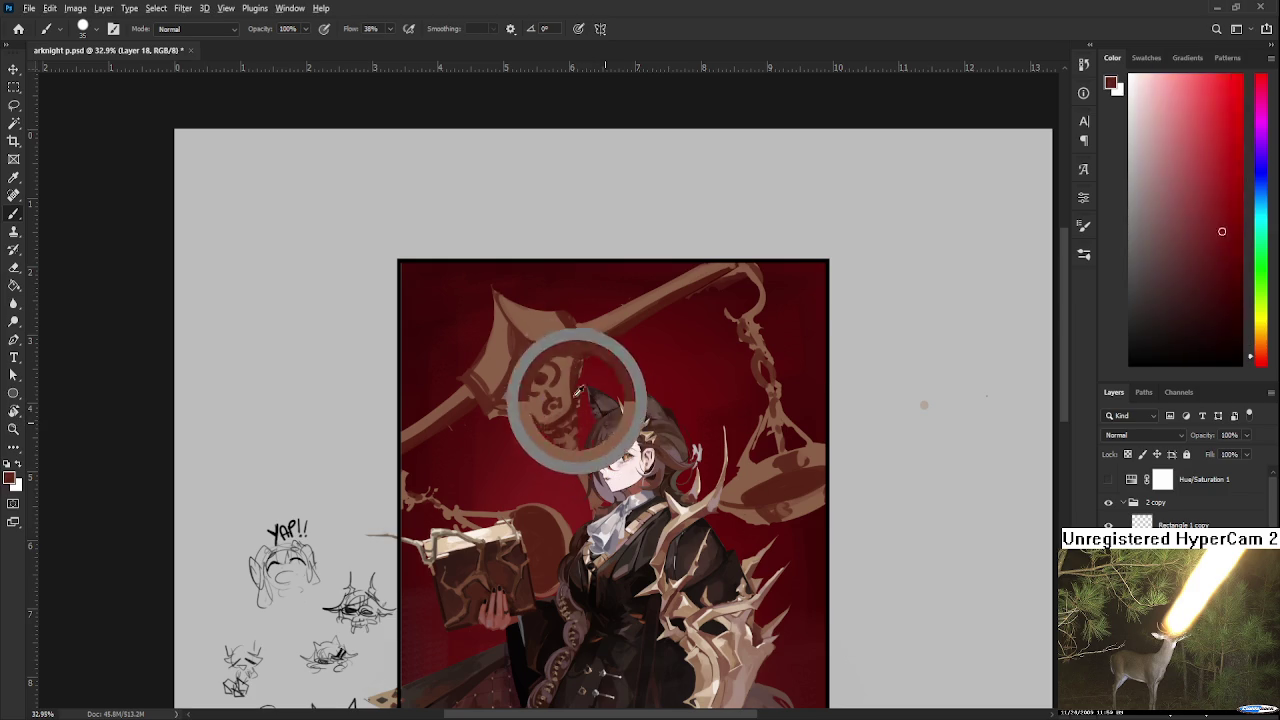
Repaint the swirl emblem with lighter and darker orange-brown tones sampled from it.
drag(570, 381, 545, 396)
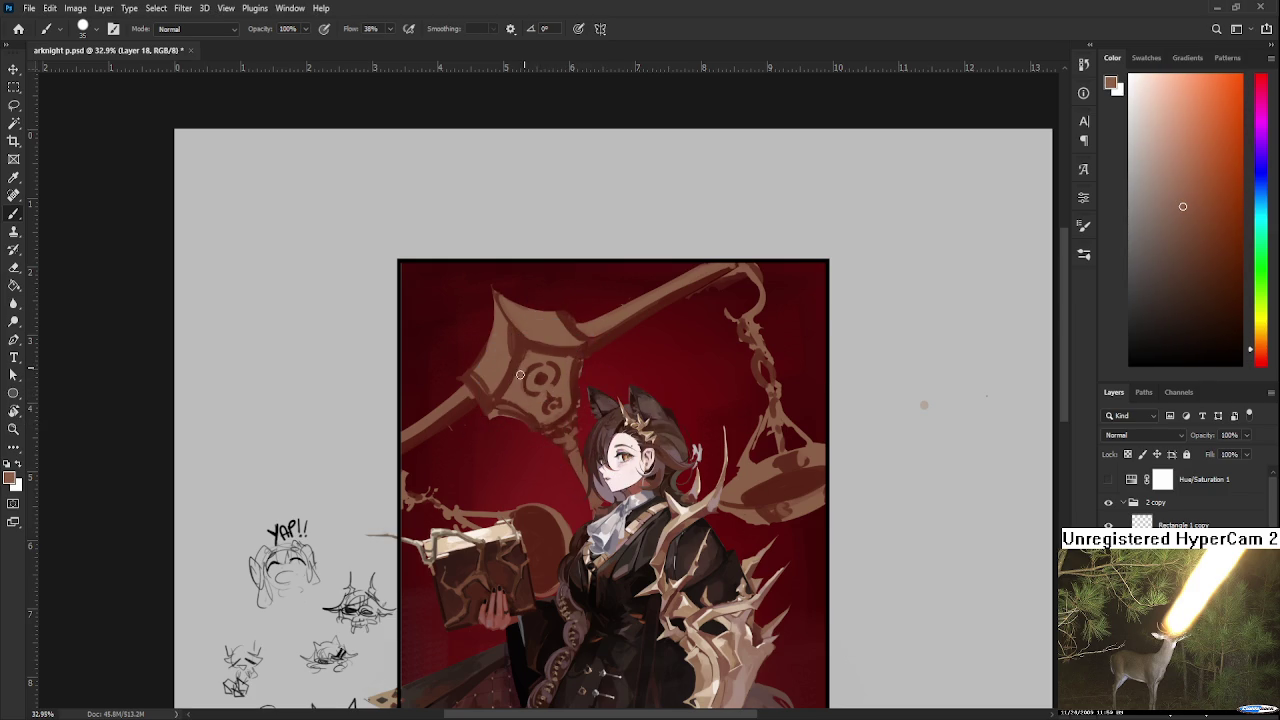
alt+click(533, 378)
alt+click(550, 369)
alt+click(540, 371)
alt+click(540, 371)
alt+click(550, 368)
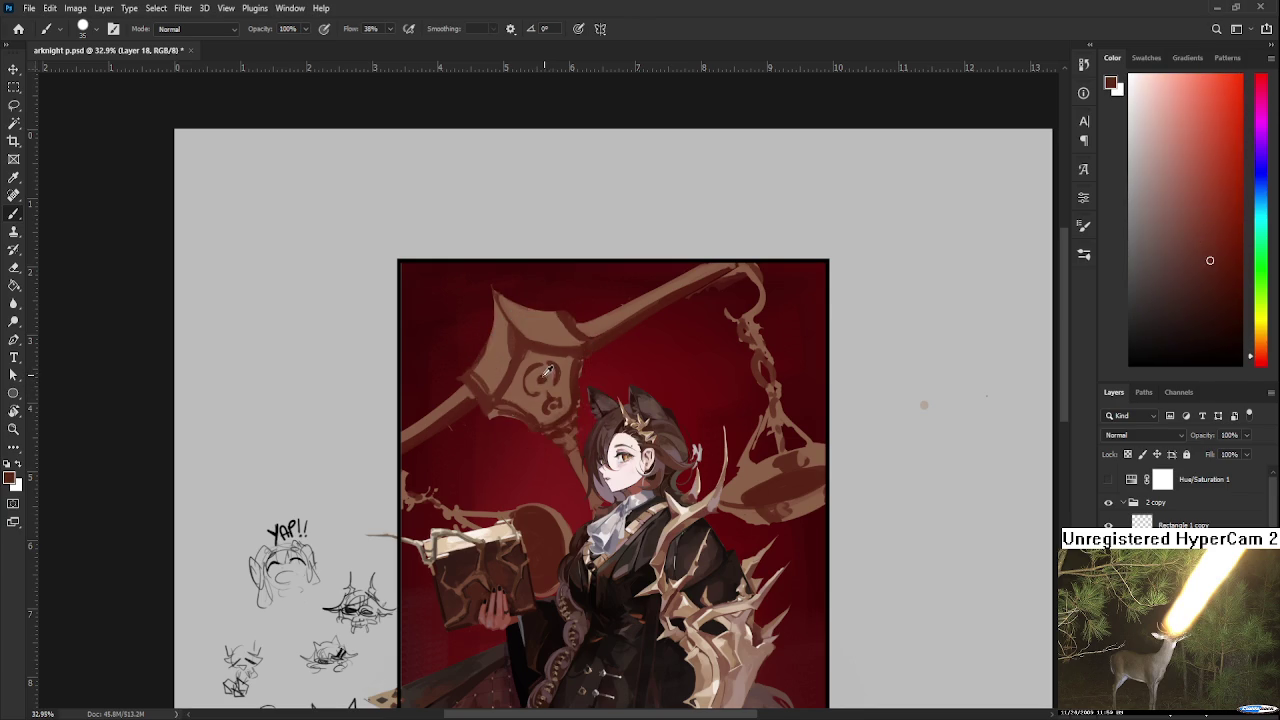
drag(550, 368, 540, 371)
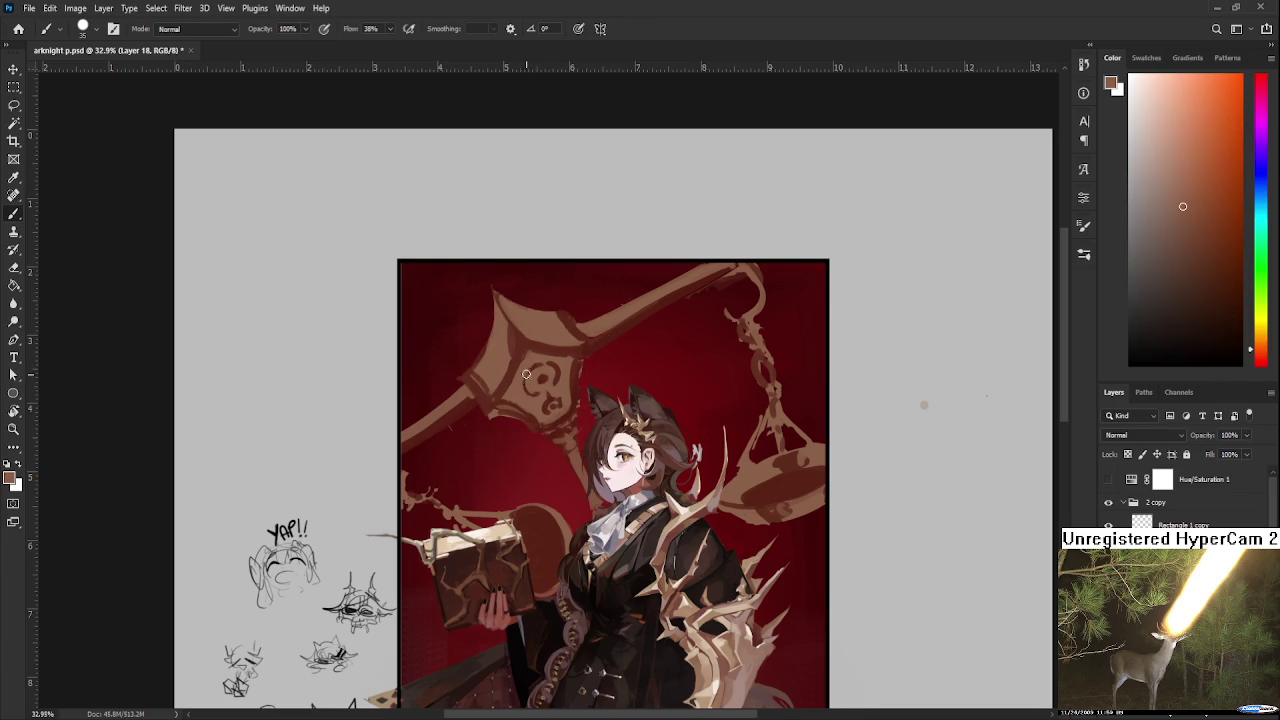
alt+click(563, 365)
Rotate the view about 21° and refine the emblem with redder shades from nearby.
key(r)
mouse_move(562, 365)
mouse_down()
mouse_move(645, 413)
mouse_move(574, 420)
mouse_up()
alt+click(535, 447)
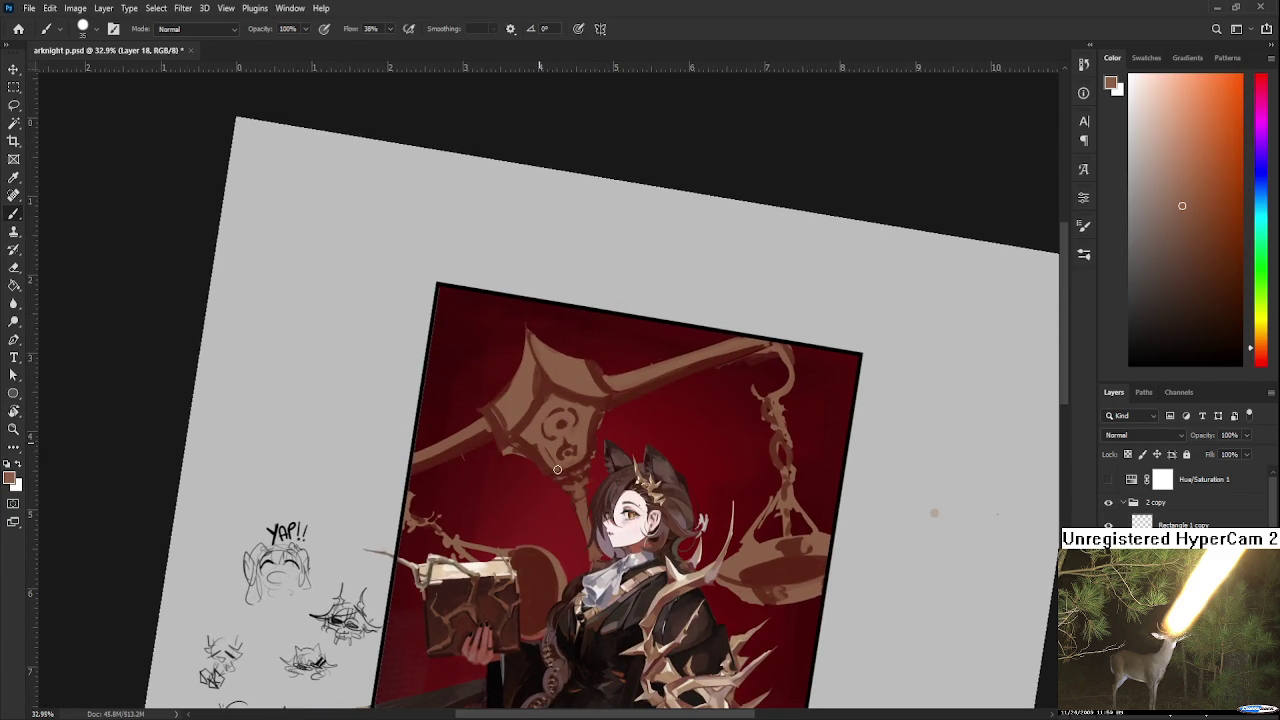
alt+click(576, 463)
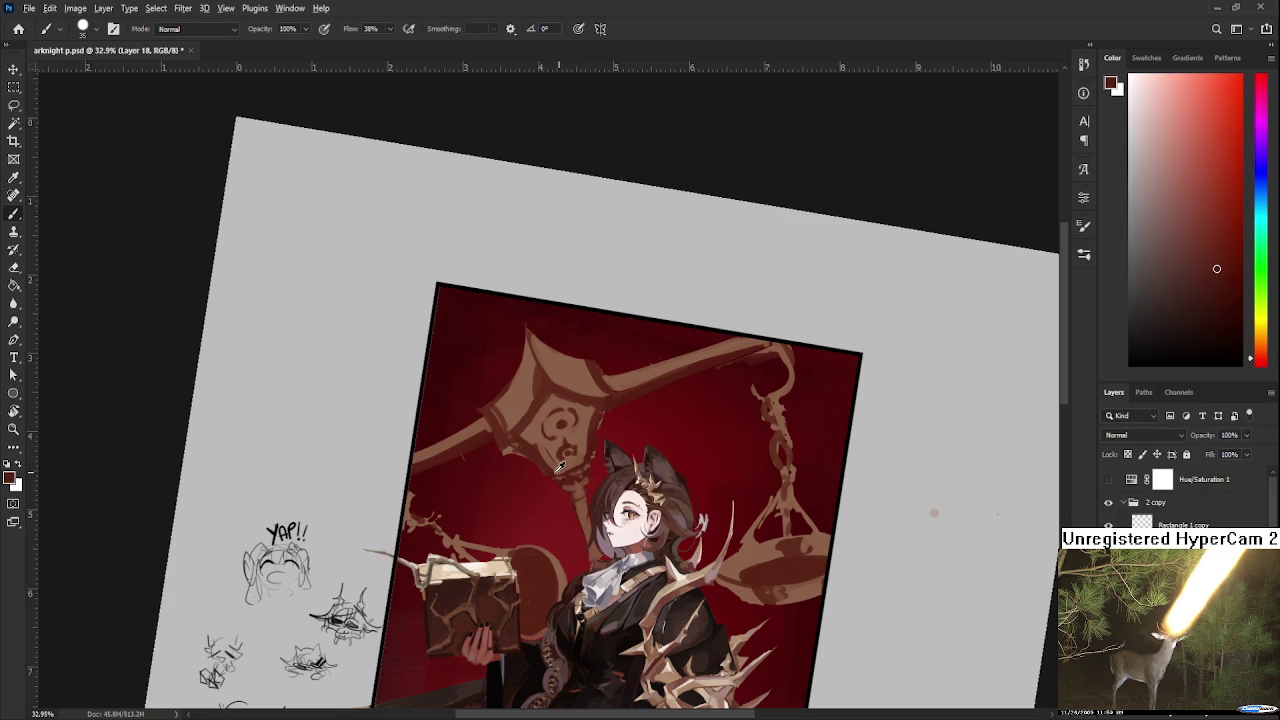
alt+click(579, 441)
alt+click(590, 445)
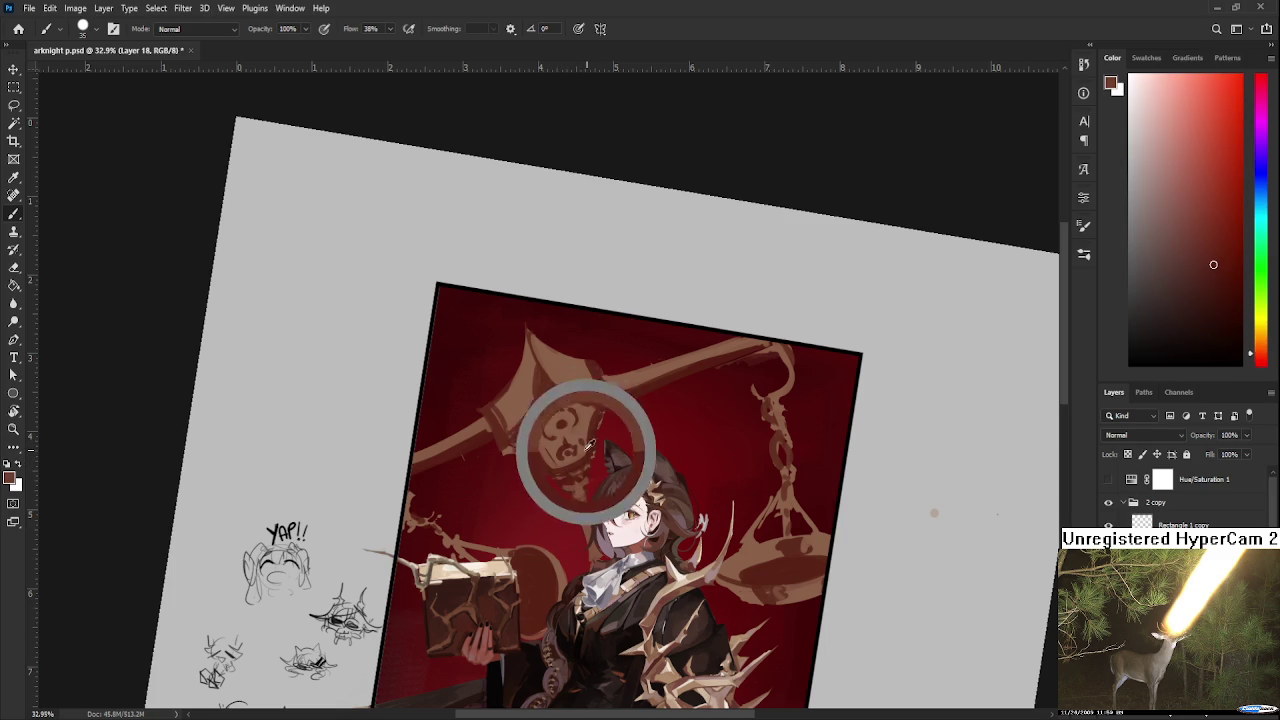
alt+click(598, 416)
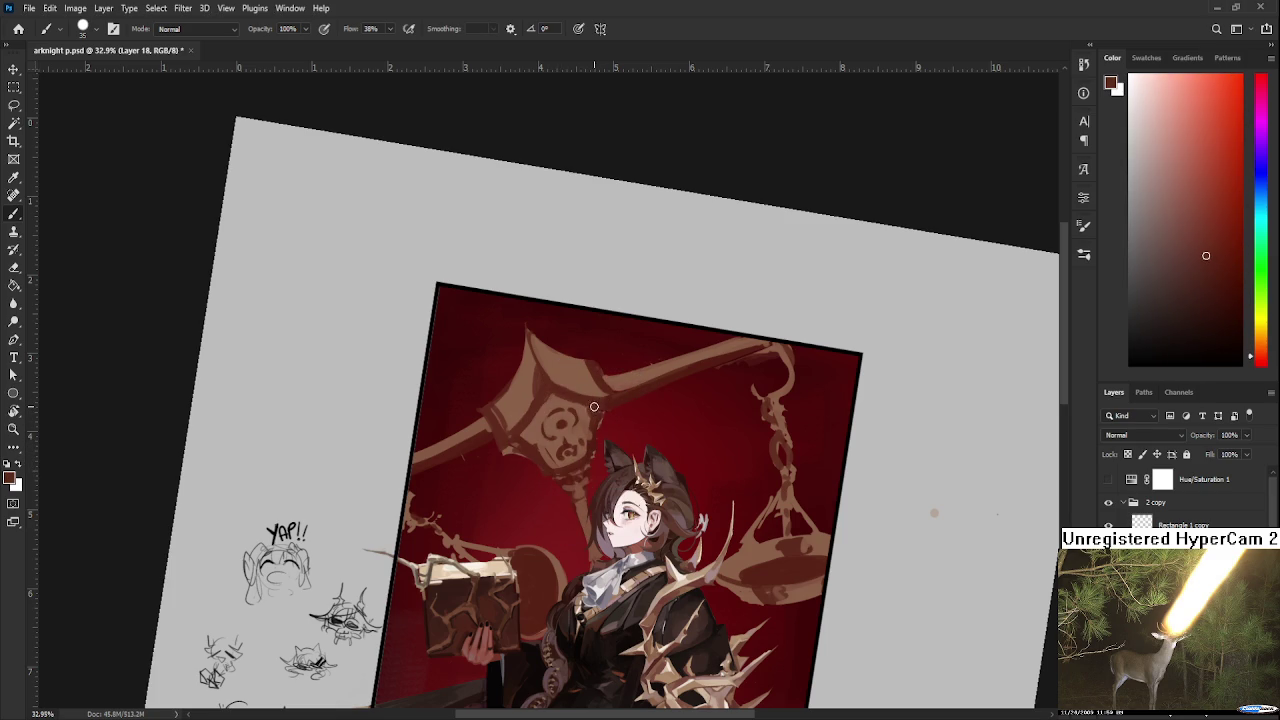
scroll(596, 411, down, 2)
scroll(596, 411, down, 3)
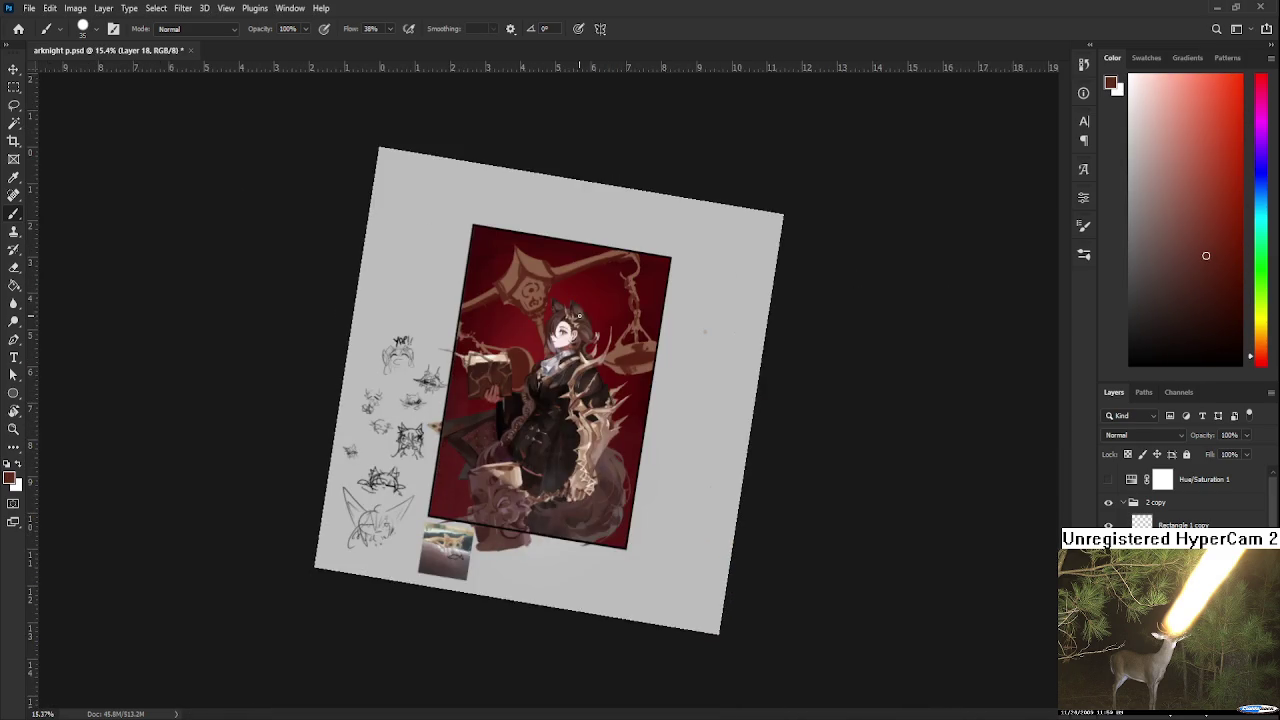
scroll(600, 405, up, 2)
scroll(580, 412, up, 2)
scroll(547, 423, up, 1)
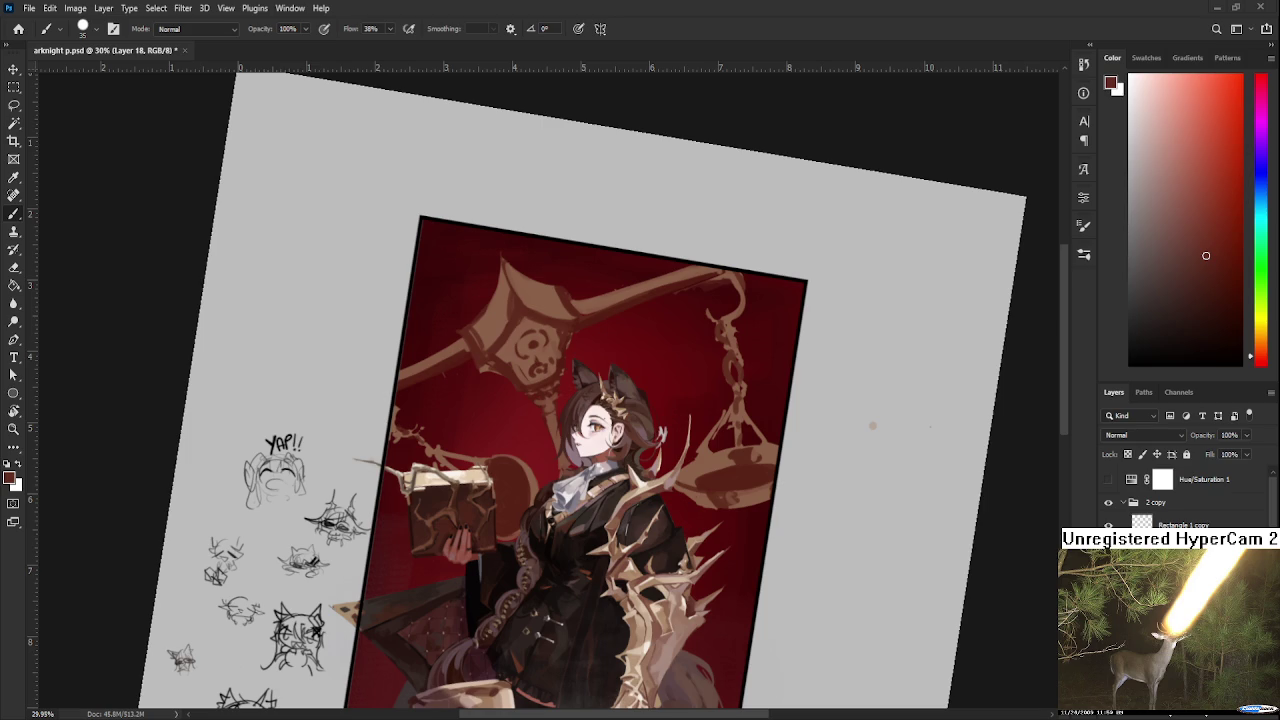
scroll(510, 470, up, 3)
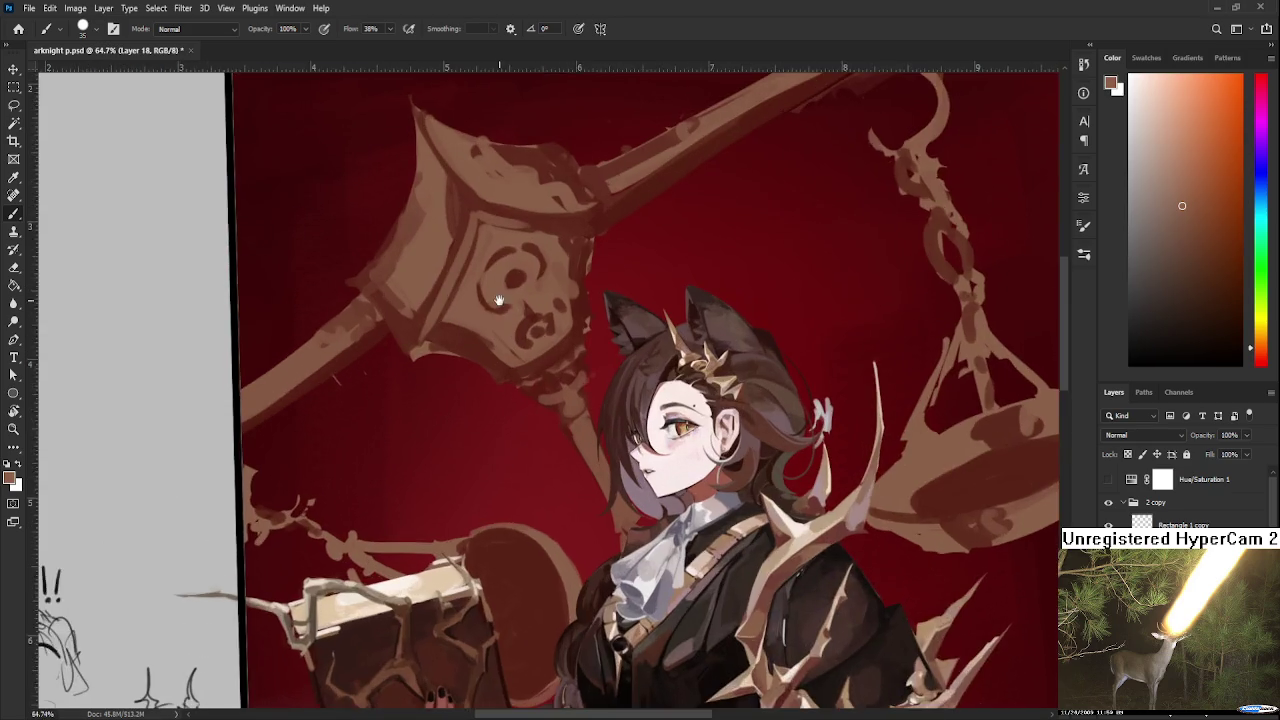
Sample browns and dark red from the scale ornament and bring its head into view.
alt+click(510, 470)
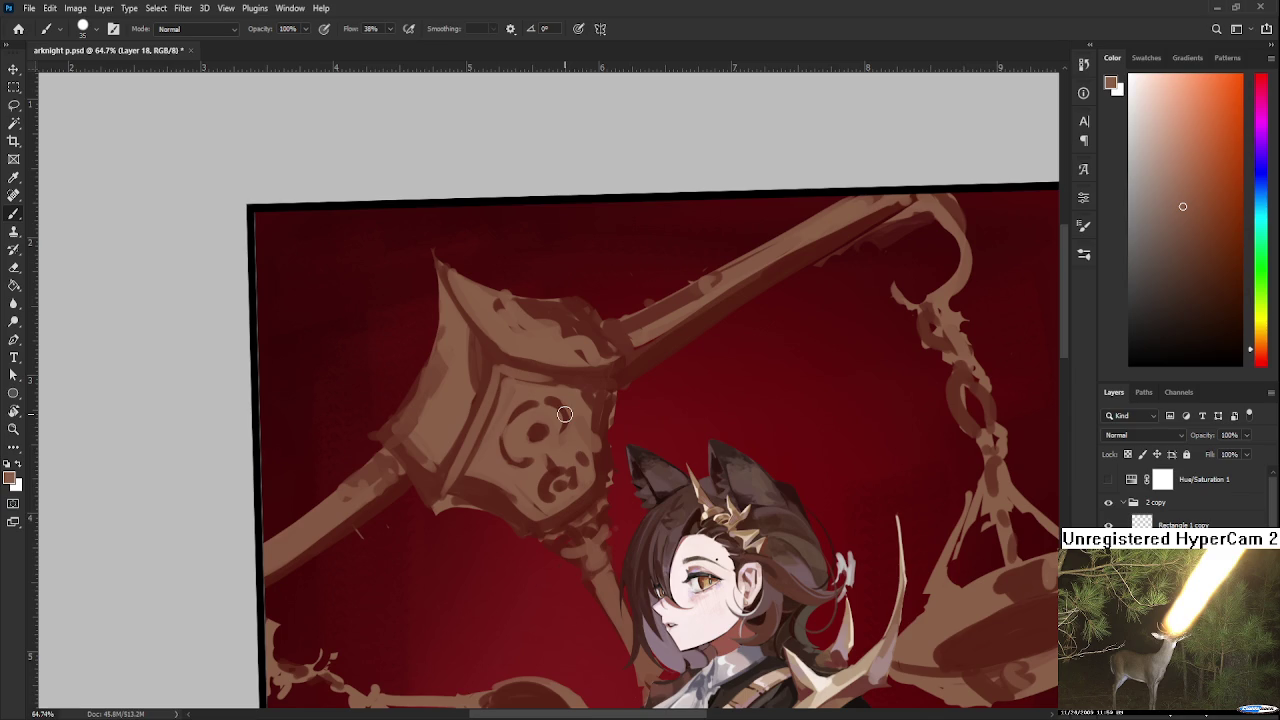
alt+click(445, 464)
alt+click(444, 458)
alt+click(479, 423)
scroll(432, 485, down, 4)
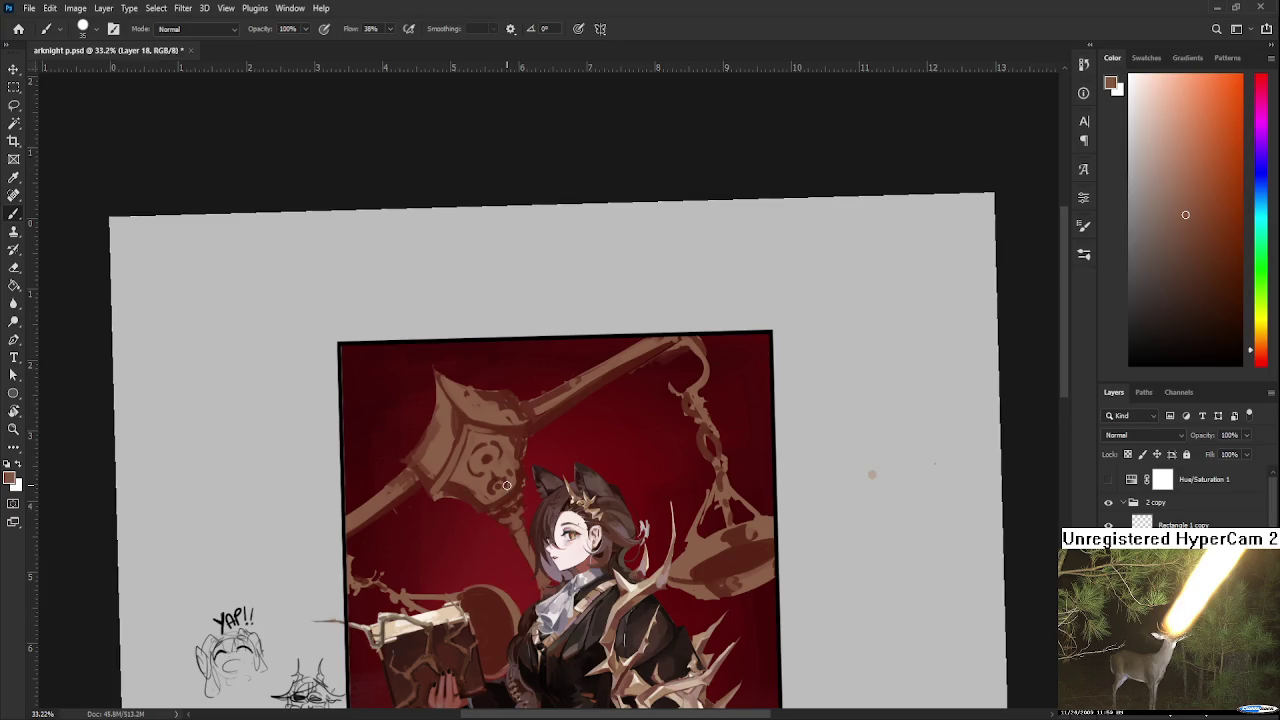
scroll(515, 445, up, 3)
drag(511, 453, 635, 405)
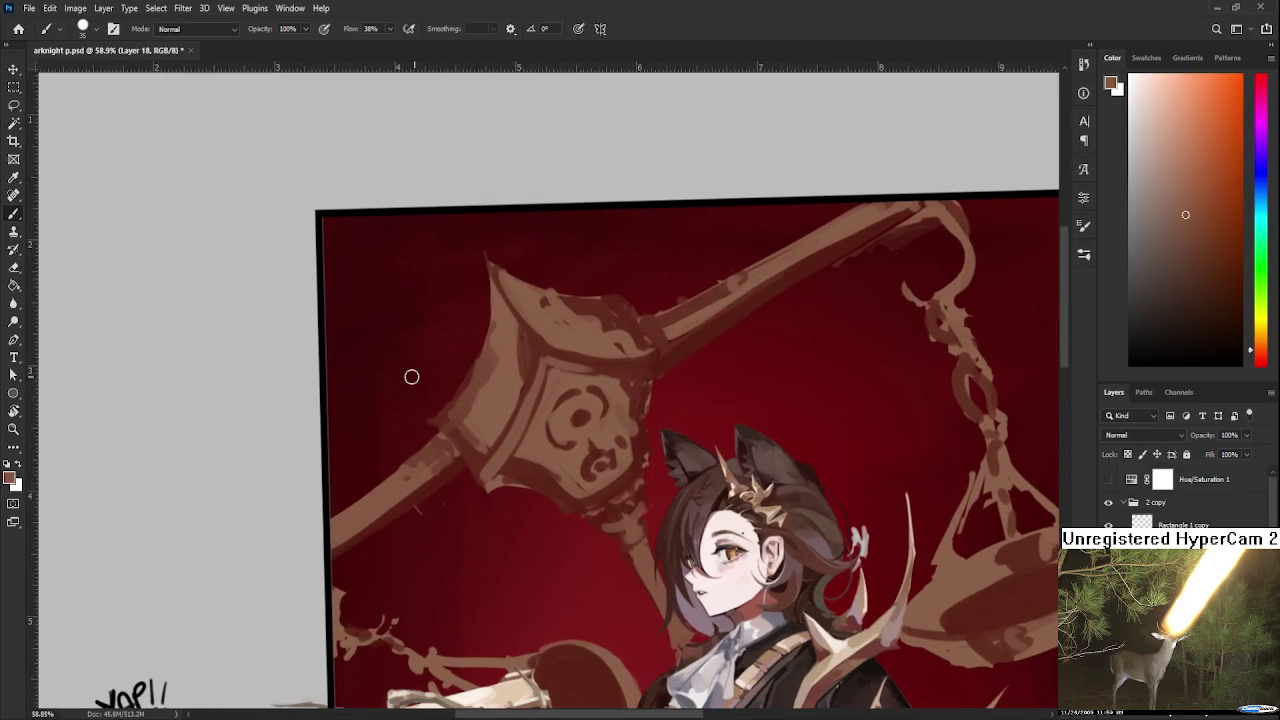
scroll(630, 410, up, 3)
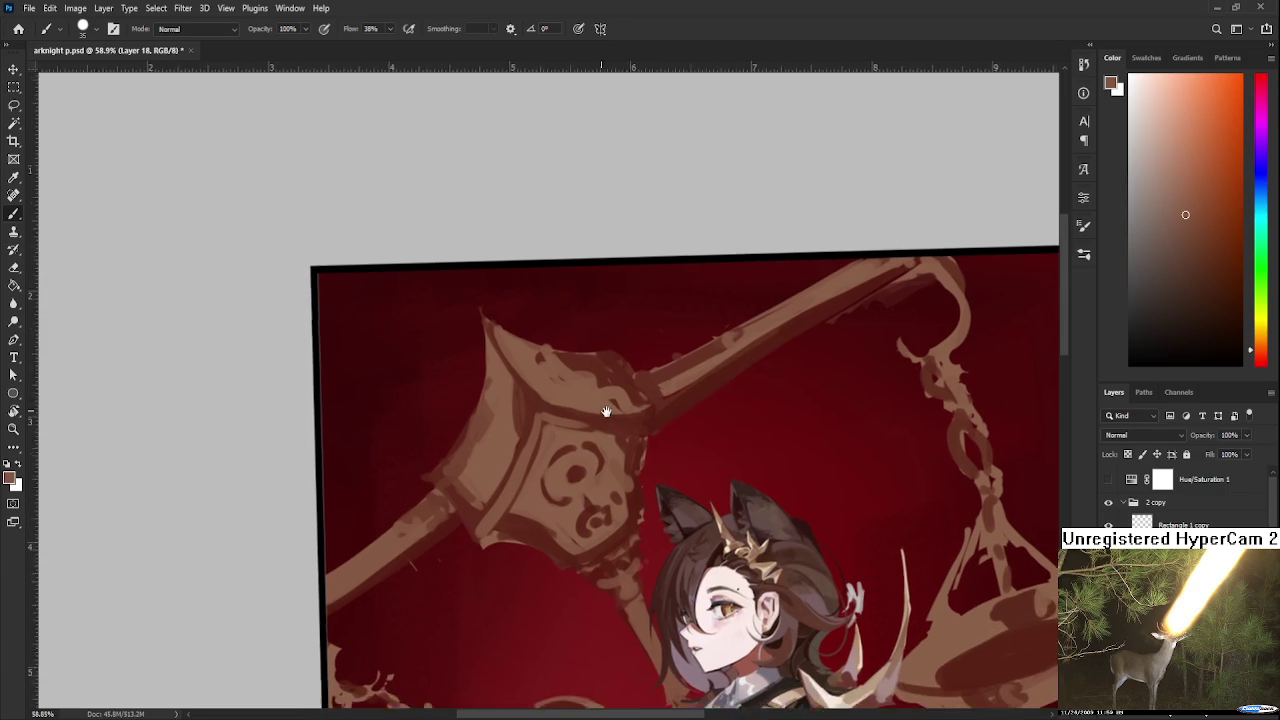
Sample lighter and darker browns across the ornament head.
alt+click(519, 419)
alt+click(506, 414)
alt+click(524, 437)
alt+click(524, 423)
alt+click(509, 456)
alt+click(524, 436)
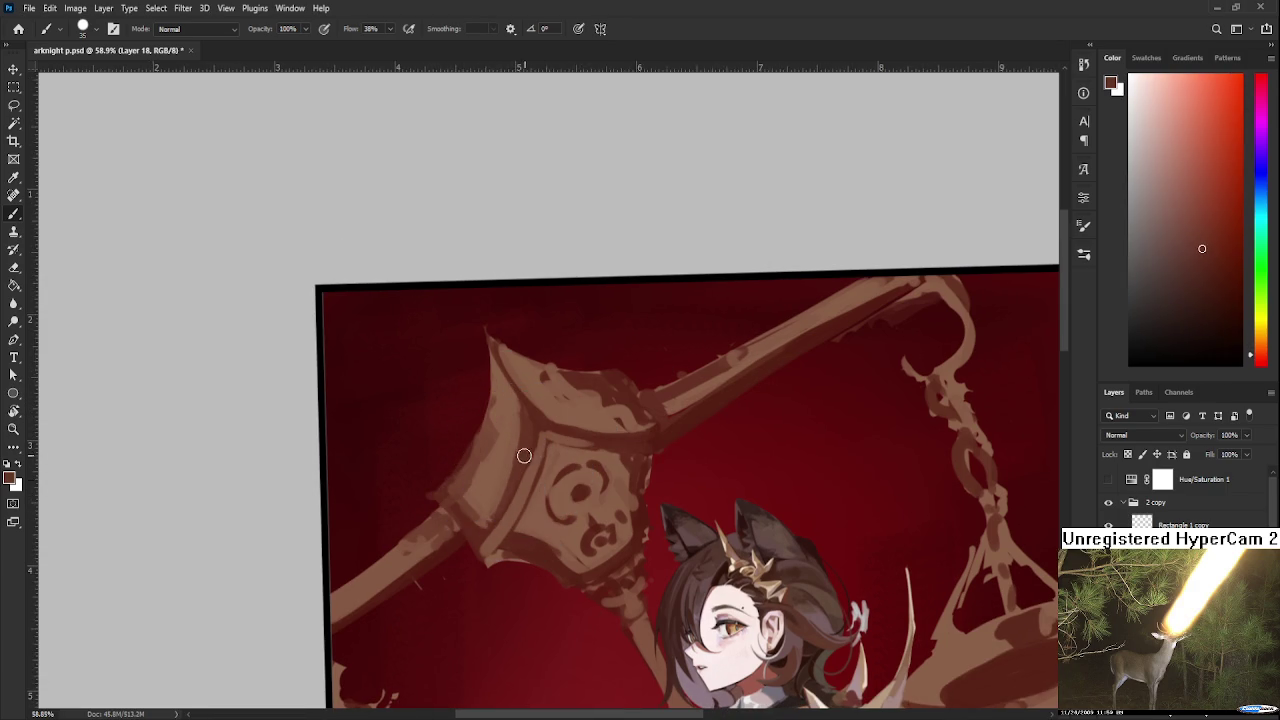
alt+click(507, 424)
alt+click(481, 485)
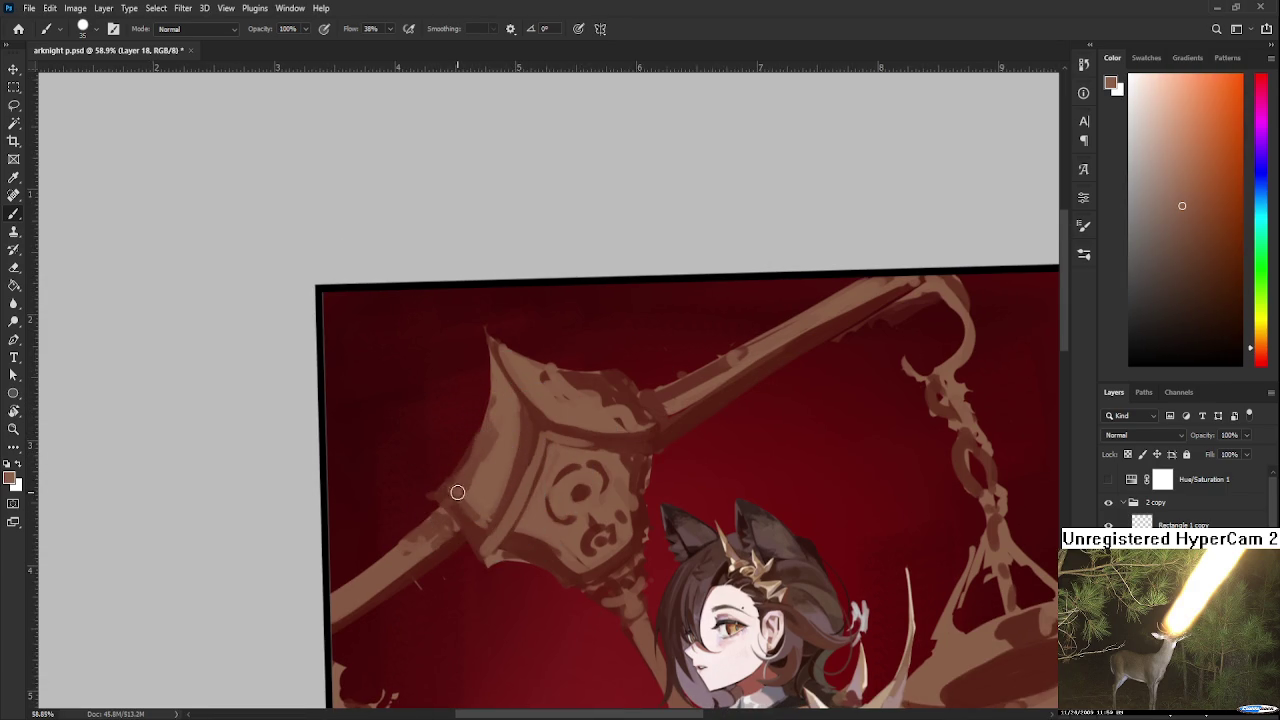
alt+click(455, 472)
alt+click(457, 505)
Load a light brown and paint lighter strokes along the ornament's left edge.
alt+click(476, 528)
alt+click(465, 498)
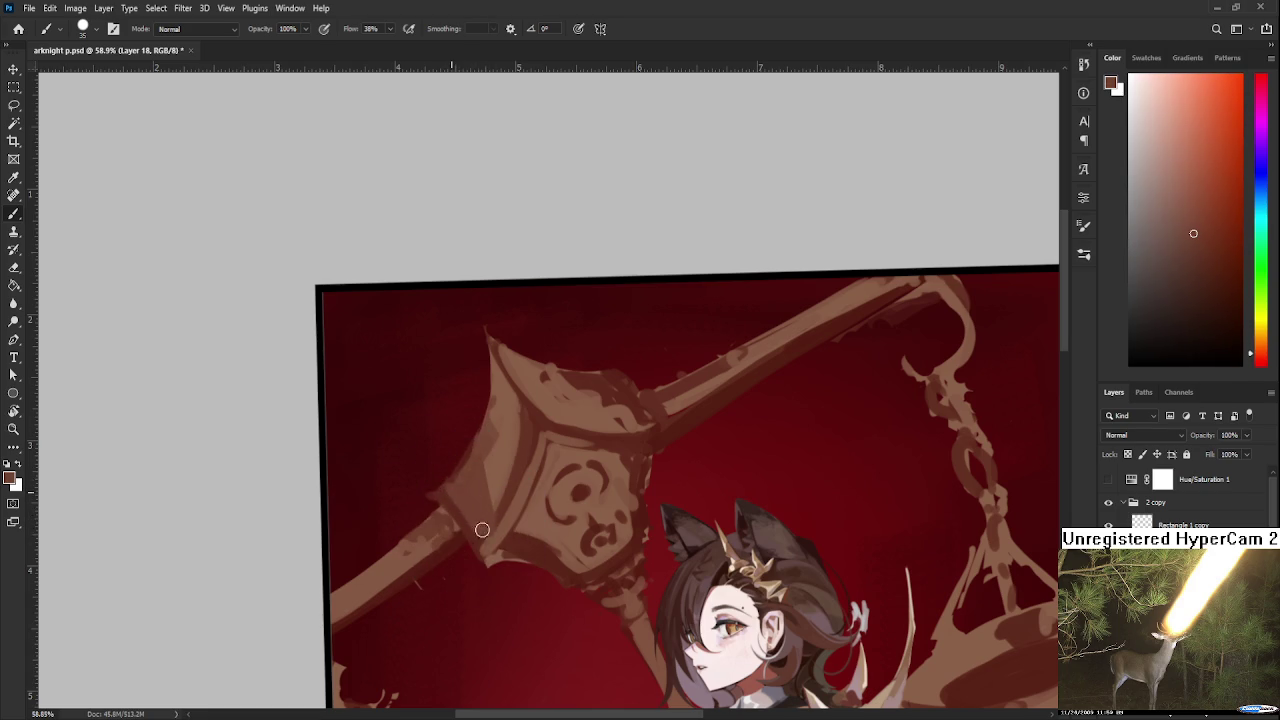
alt+click(497, 494)
alt+click(495, 457)
alt+click(481, 429)
drag(487, 366, 447, 495)
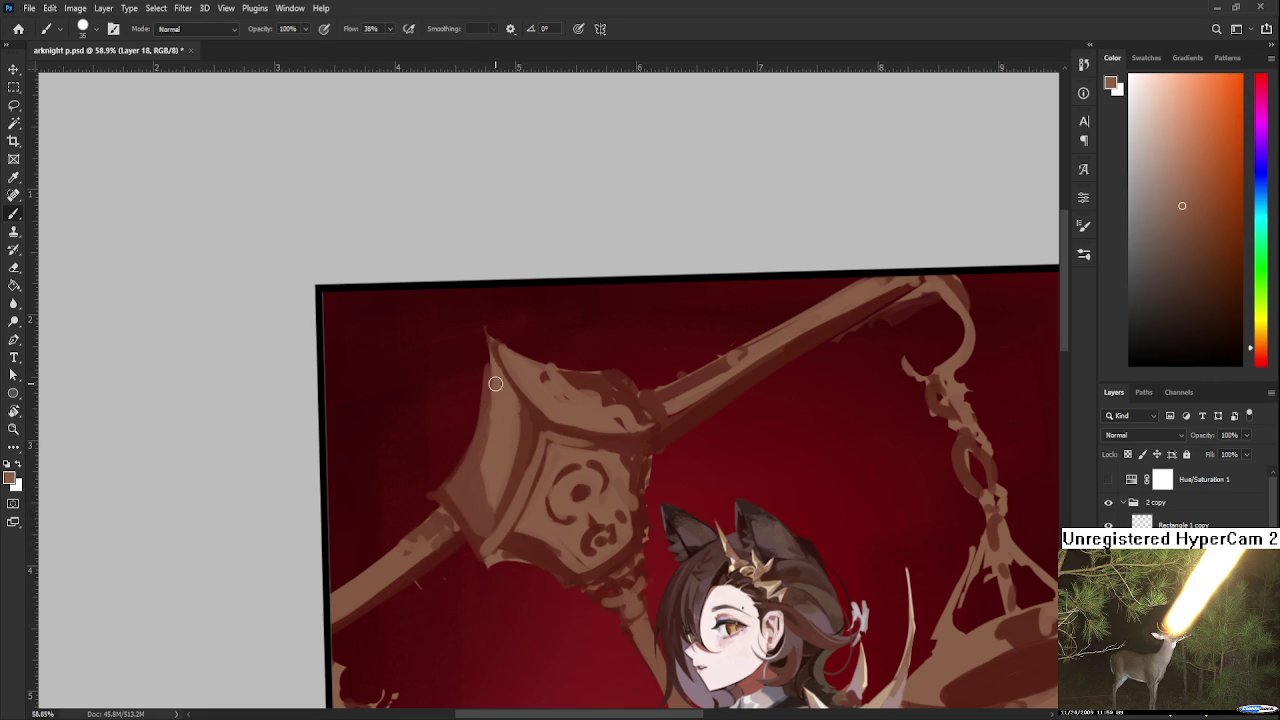
drag(492, 366, 491, 510)
Pick a lighter orange-brown and paint a light stroke on the ornament's left face.
alt+click(487, 447)
alt+click(491, 510)
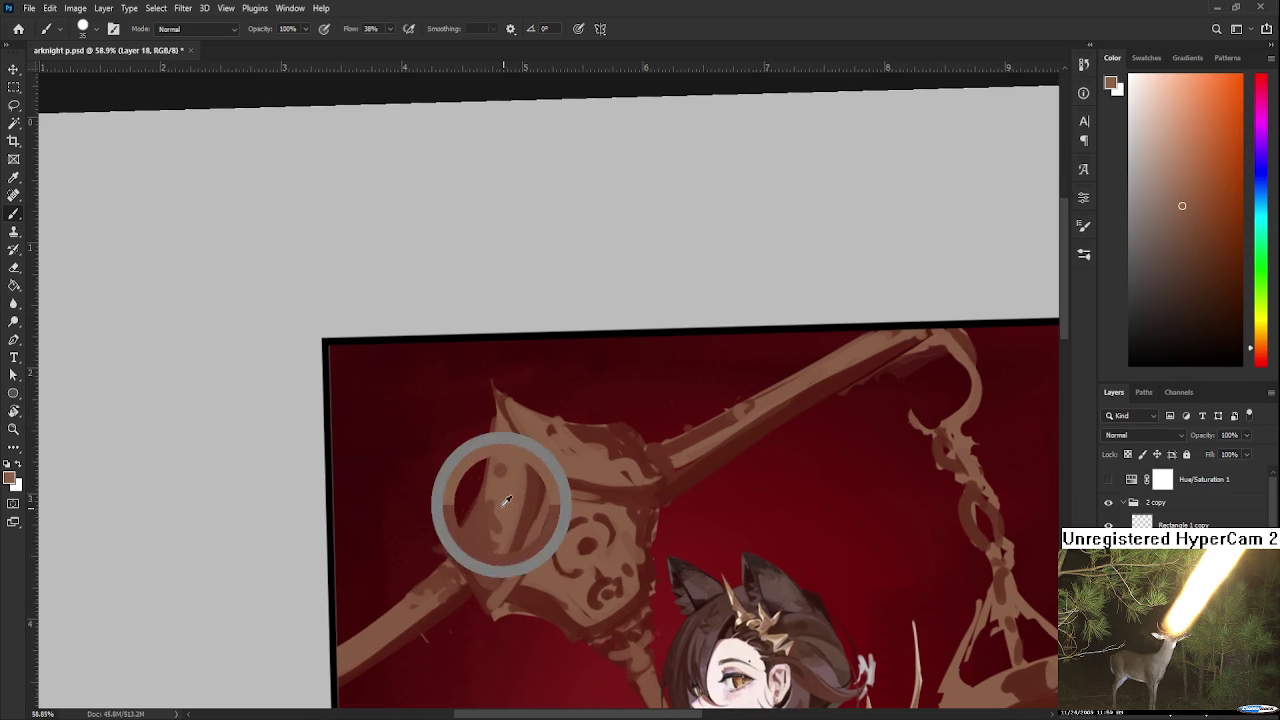
alt+click(491, 500)
alt+click(503, 531)
alt+click(503, 496)
drag(480, 521, 500, 447)
alt+click(497, 548)
alt+click(510, 510)
alt+click(496, 544)
alt+click(498, 515)
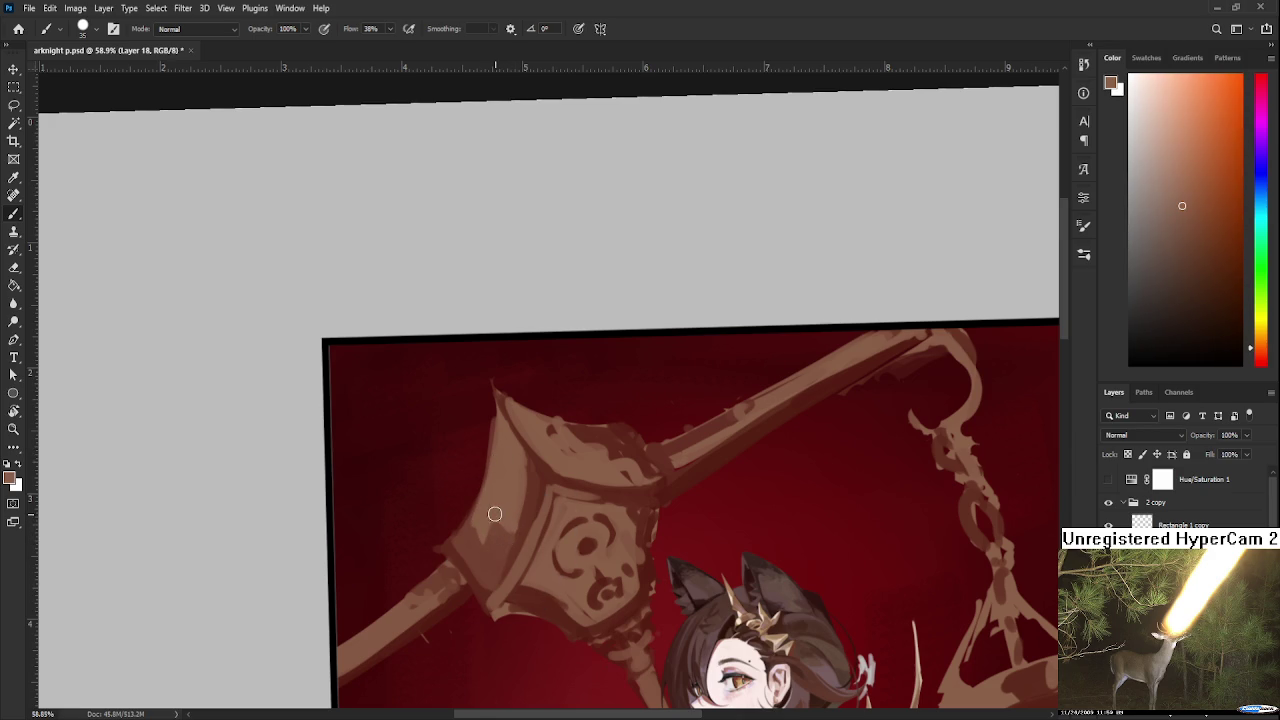
scroll(528, 452, down, 3)
Sample an ornament colour and paint lighter strokes on the ornament's left side.
scroll(528, 452, down, 1)
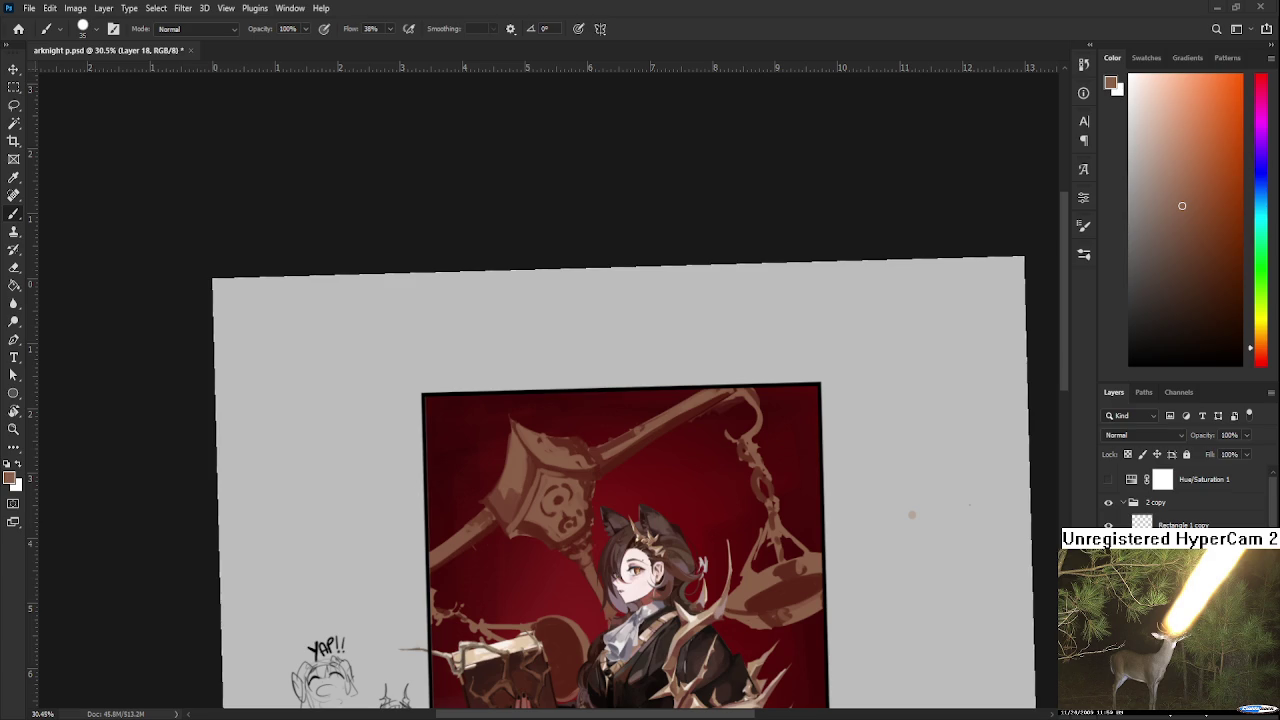
scroll(560, 448, up, 3)
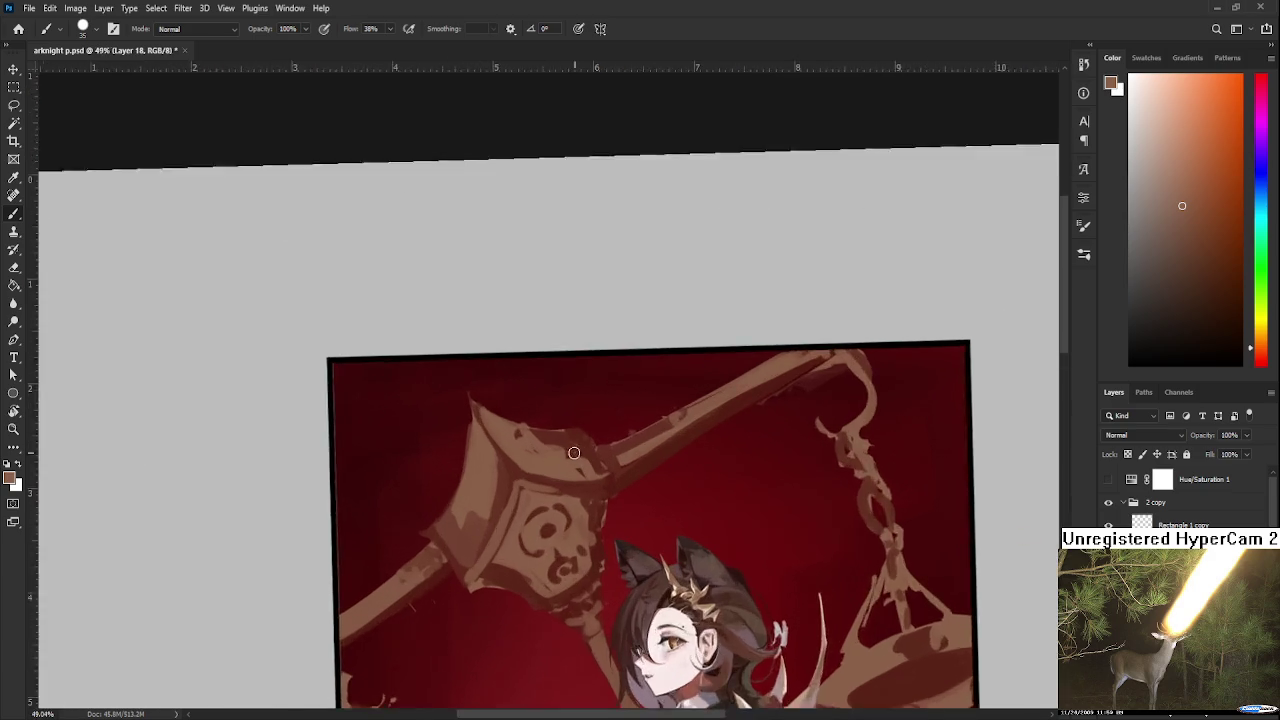
scroll(560, 448, up, 2)
alt+click(425, 550)
drag(423, 557, 451, 508)
alt+click(443, 528)
Pick a new brown and blend the ornament's lower-left part with lighter strokes.
alt+click(429, 529)
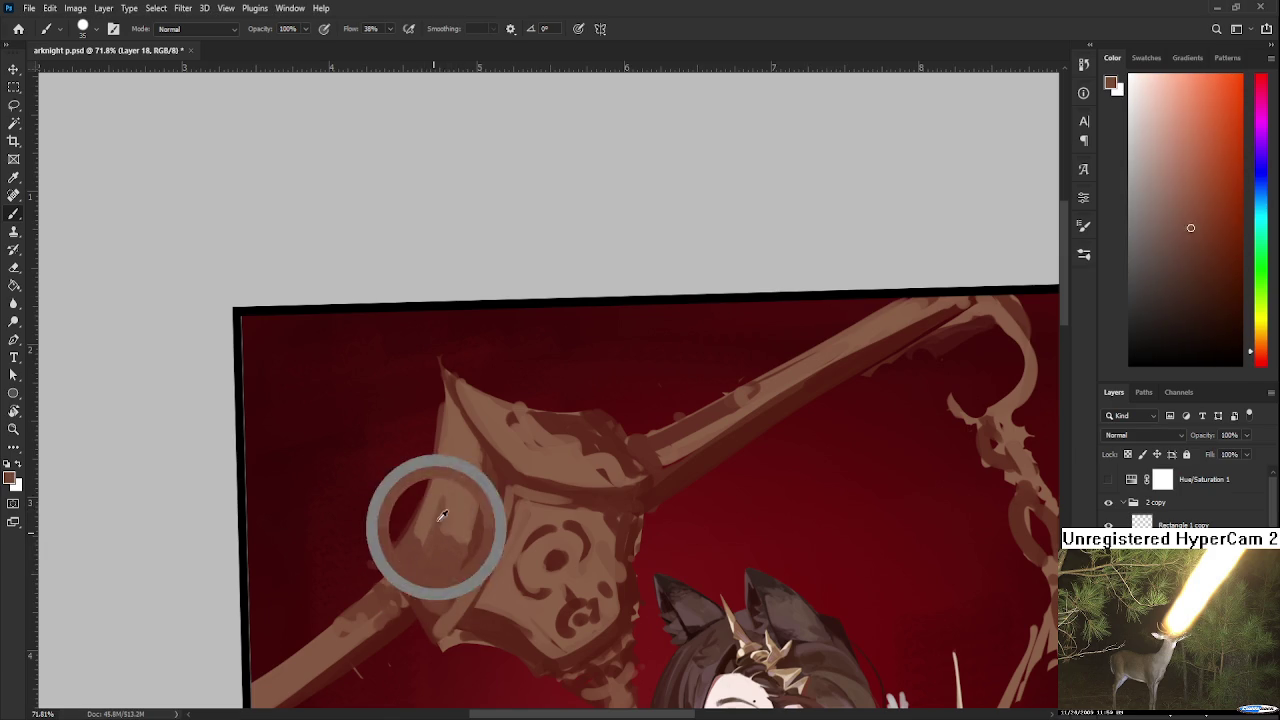
alt+click(422, 545)
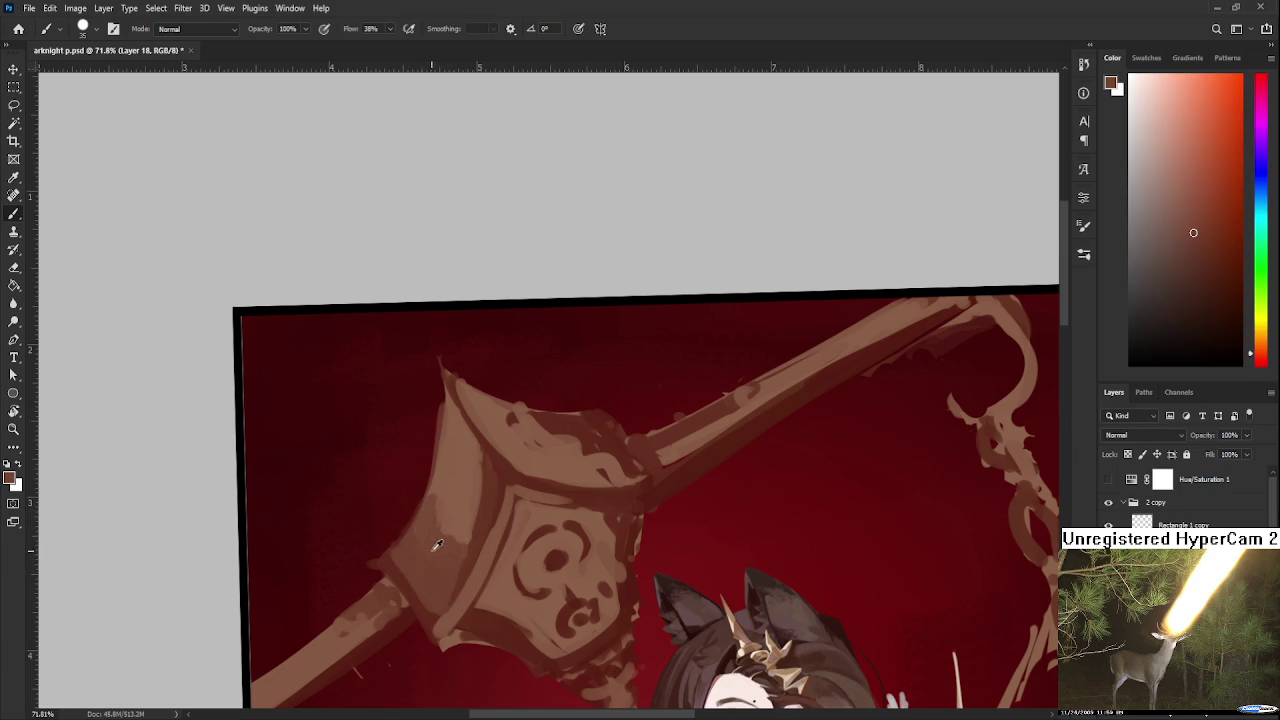
alt+click(432, 508)
alt+click(466, 516)
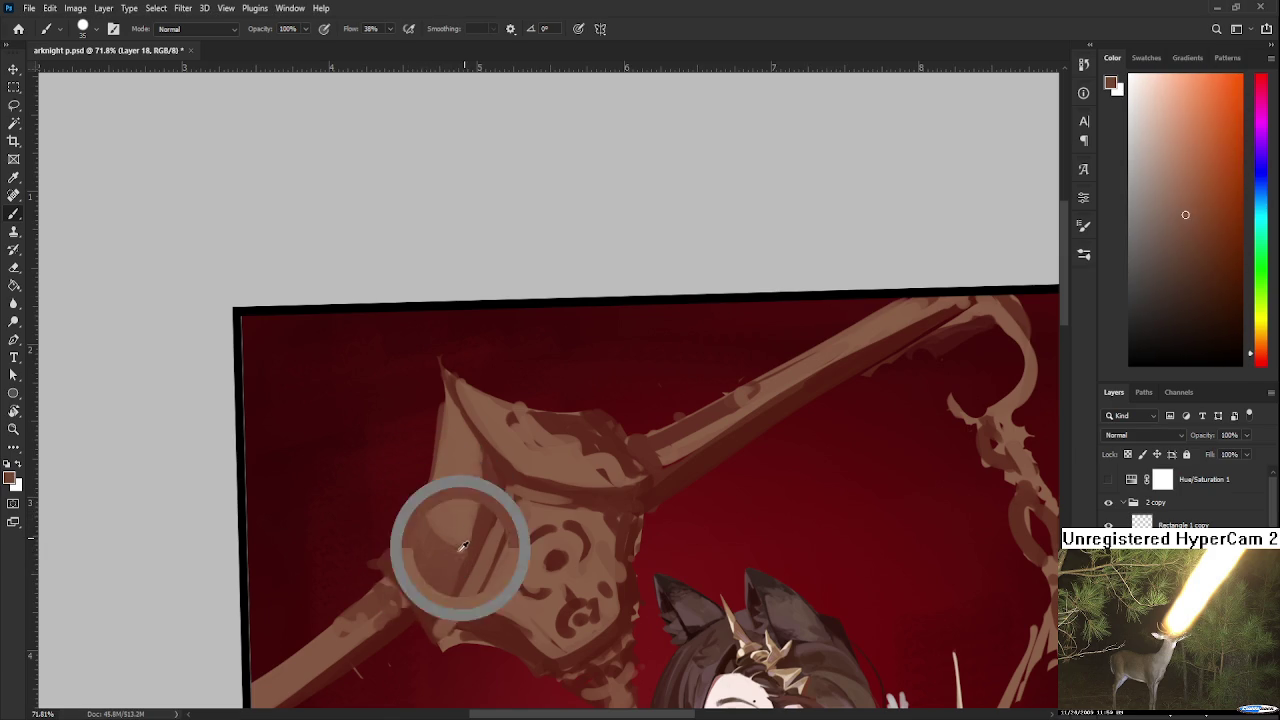
drag(463, 520, 429, 591)
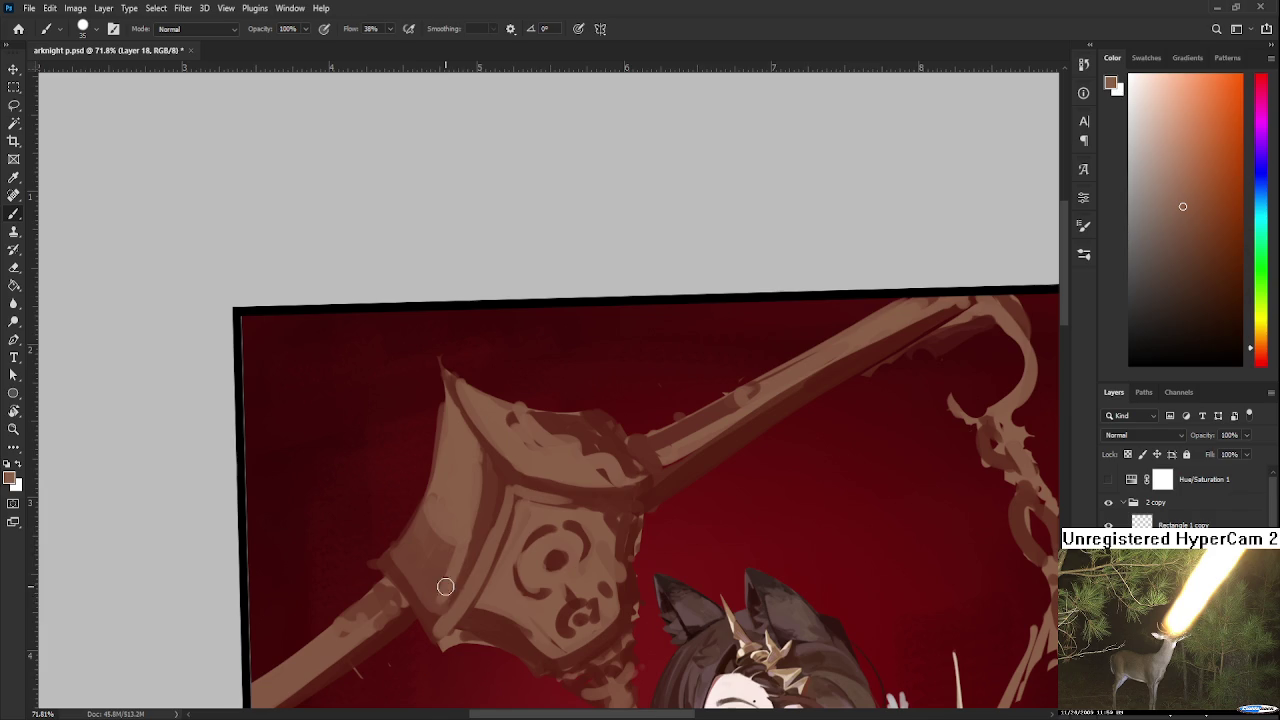
alt+click(482, 520)
drag(484, 467, 475, 547)
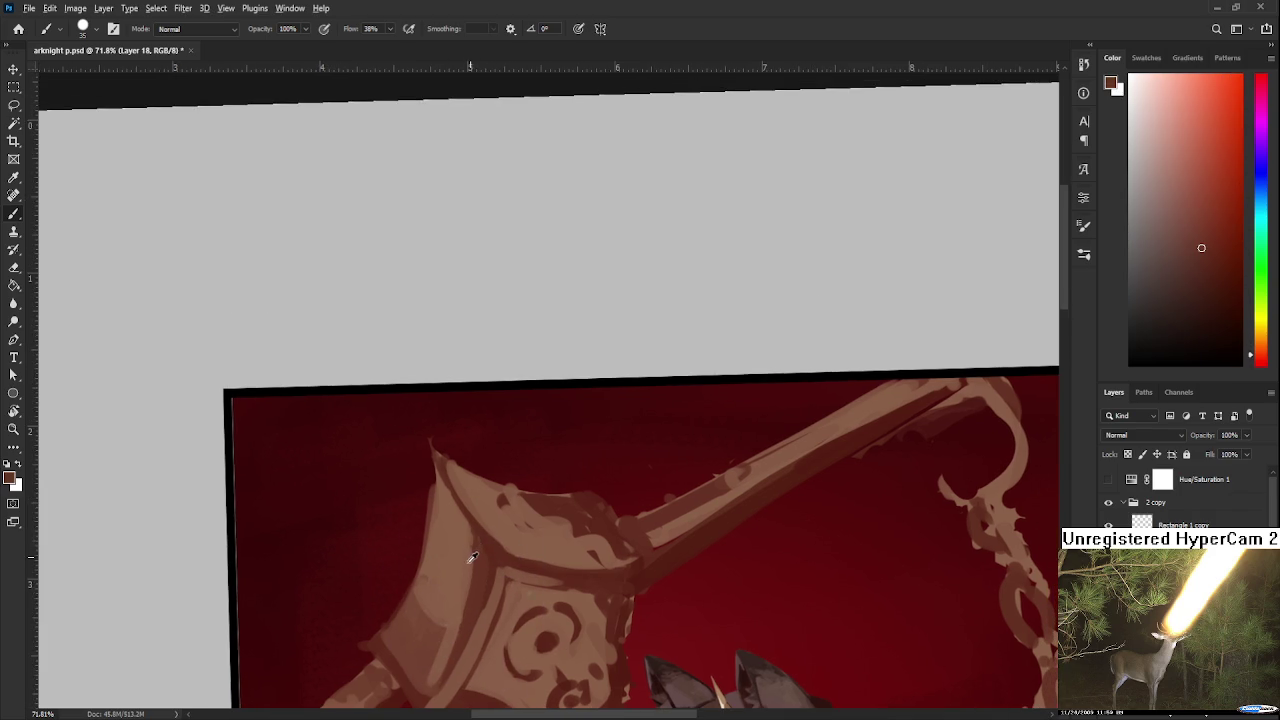
alt+click(468, 555)
scroll(624, 446, down, 3)
scroll(624, 446, down, 2)
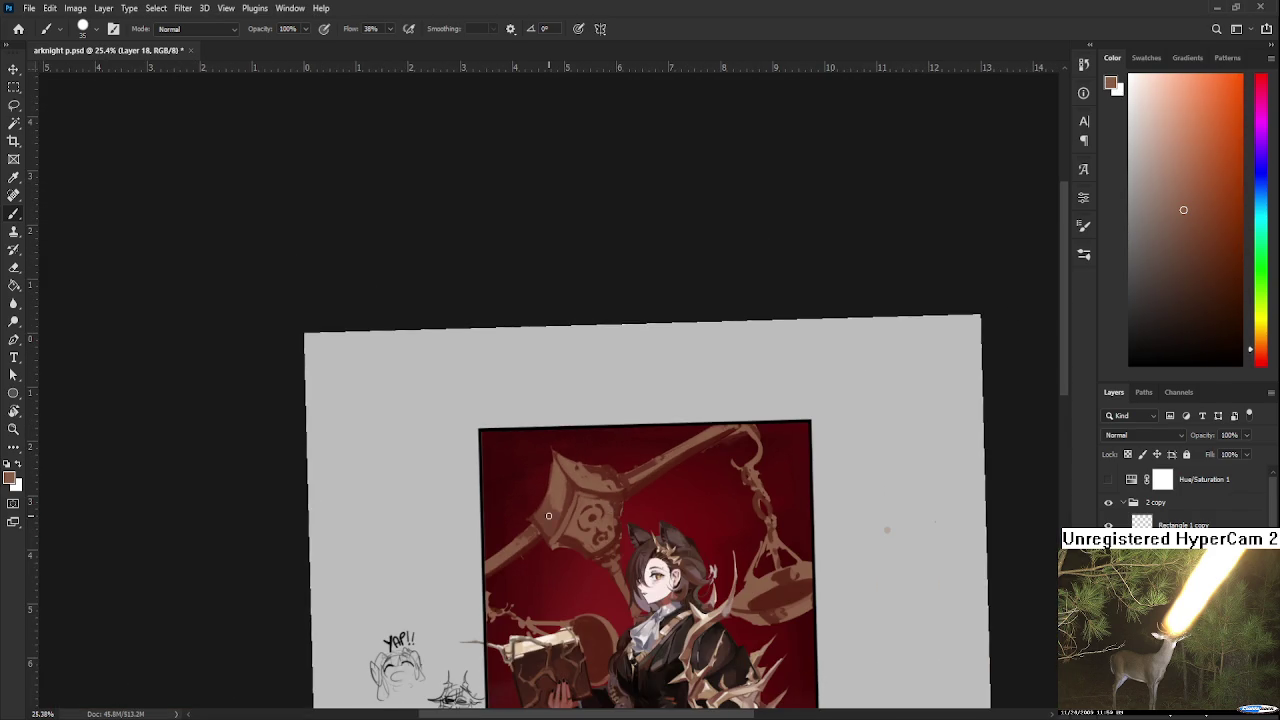
scroll(548, 515, down, 1)
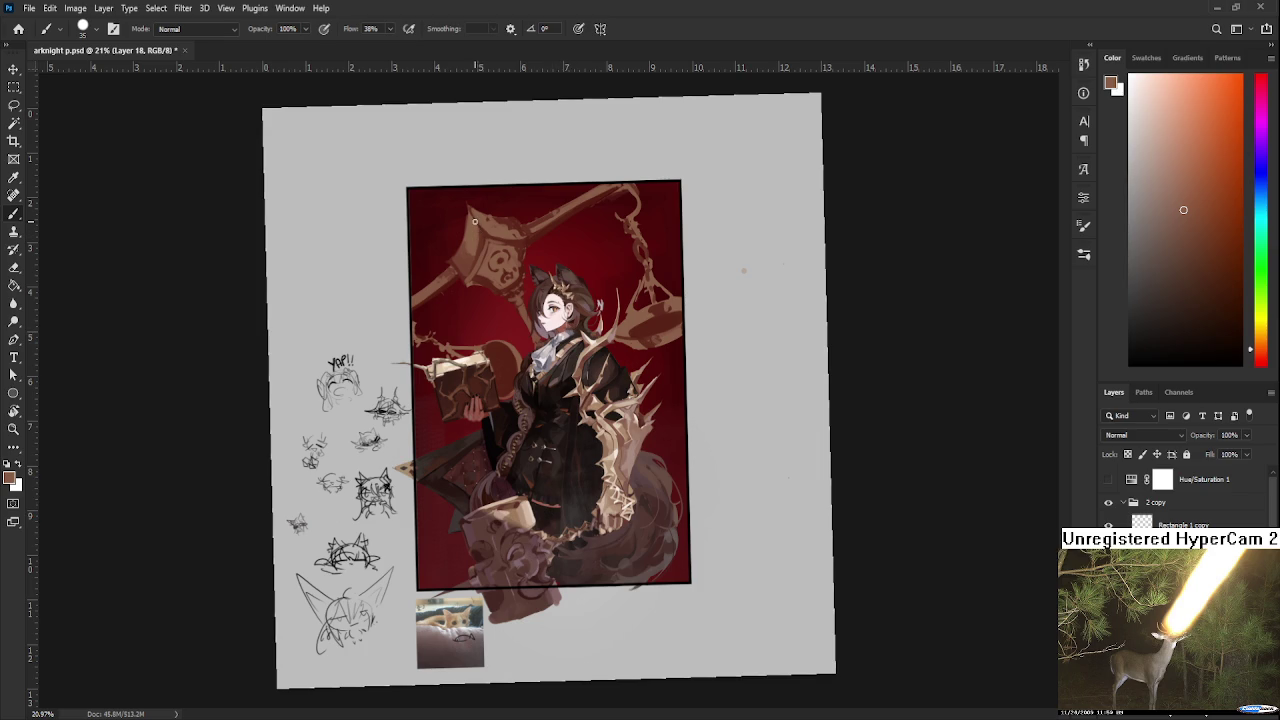
scroll(598, 314, up, 2)
scroll(598, 314, up, 2)
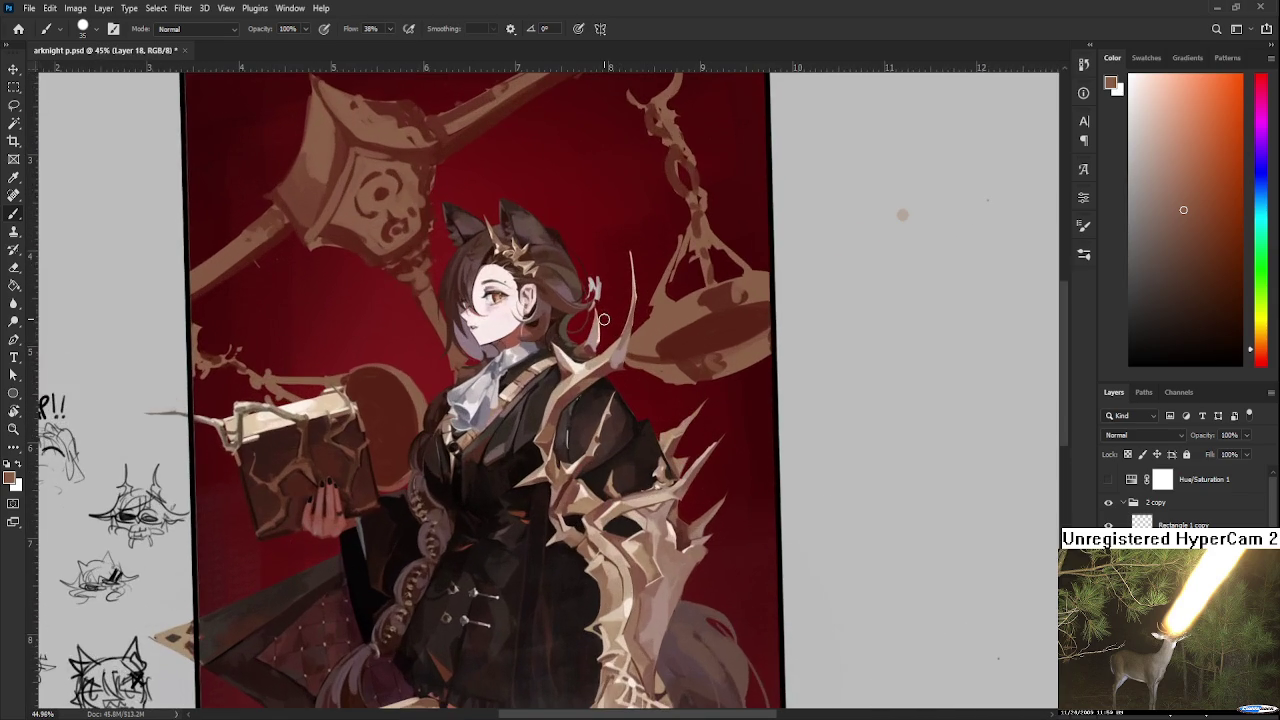
drag(545, 280, 765, 563)
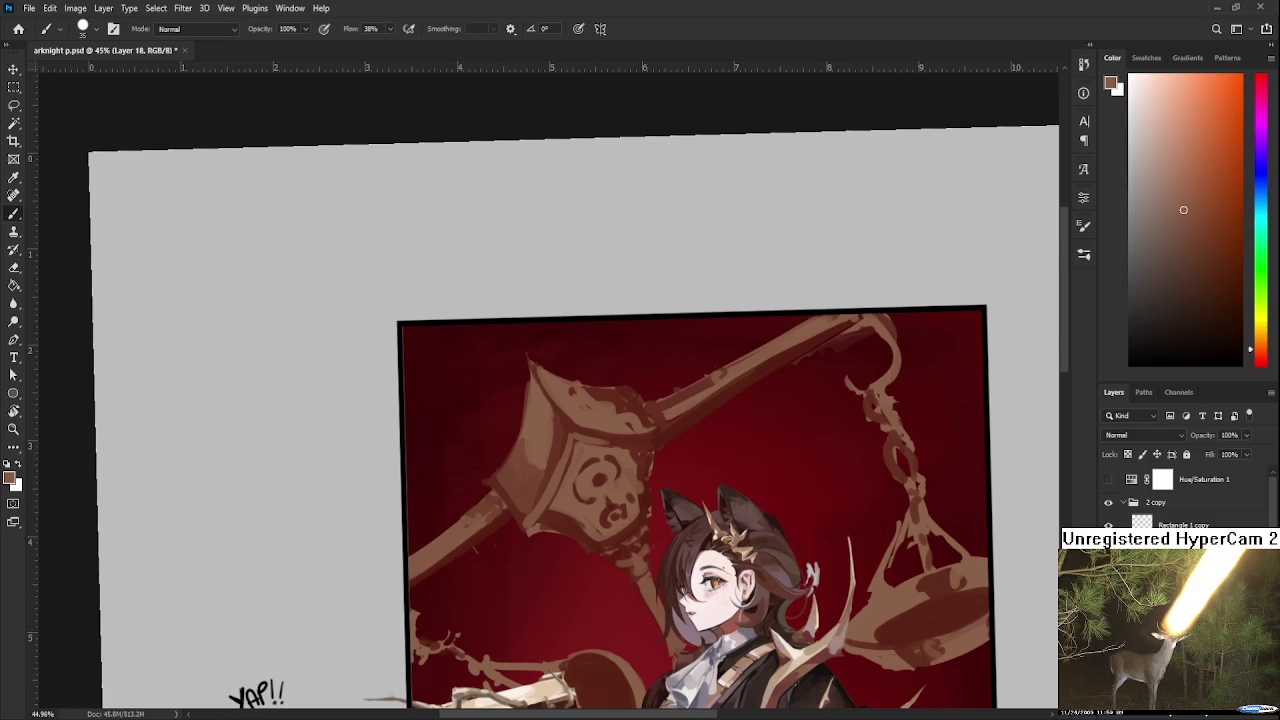
scroll(617, 418, down, 2)
Zoom and pan to center the hammer ornament above the character's head.
scroll(617, 418, down, 1)
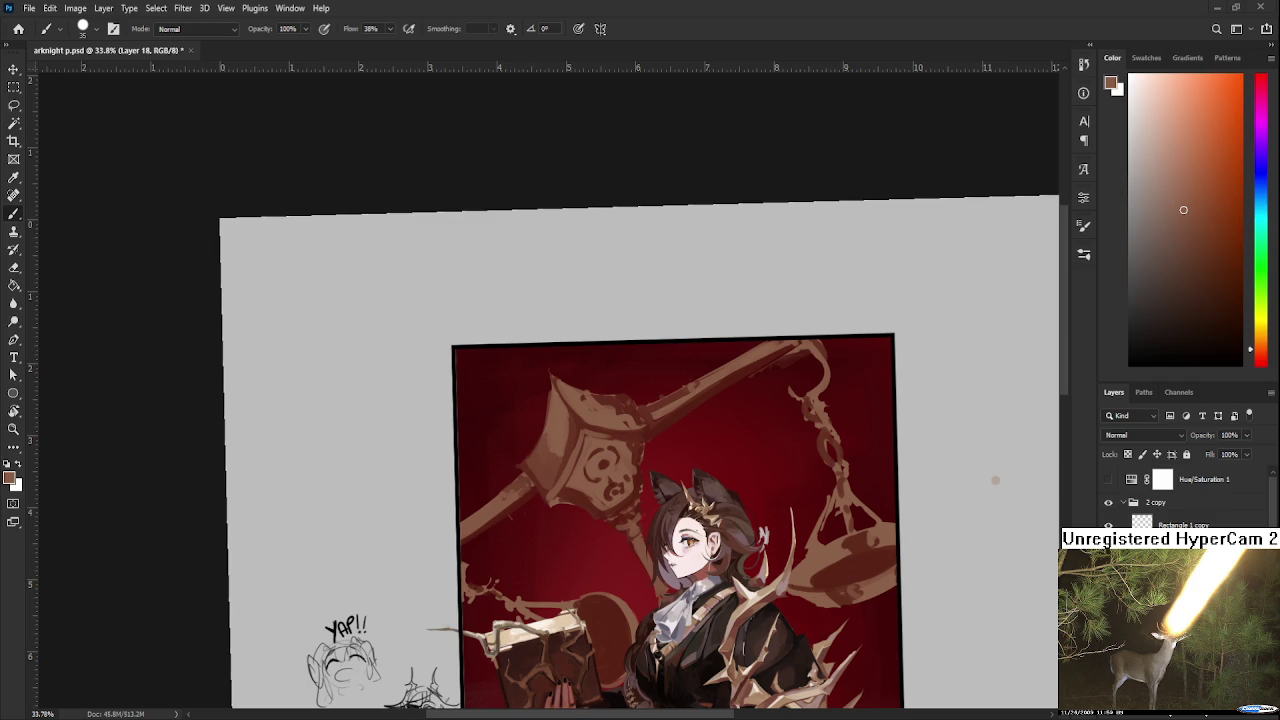
scroll(521, 448, down, 1)
scroll(521, 448, up, 1)
scroll(521, 448, down, 1)
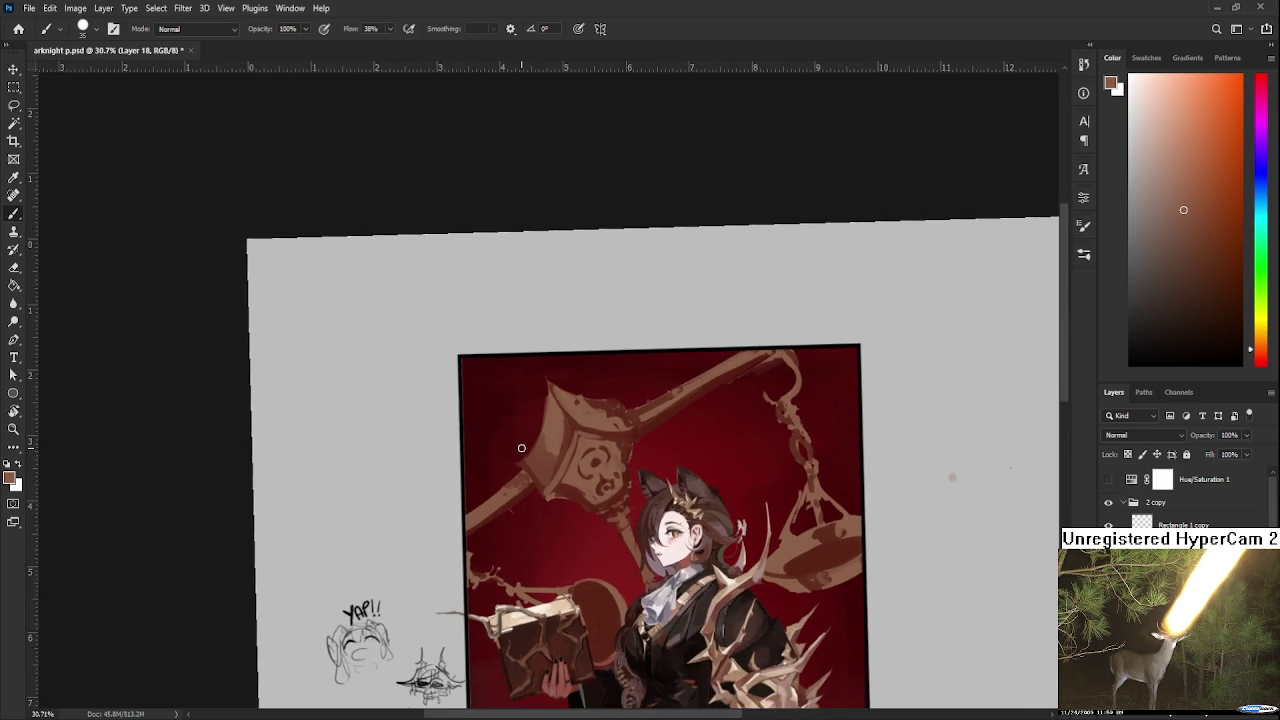
scroll(521, 448, down, 1)
scroll(521, 448, down, 2)
scroll(521, 448, up, 3)
drag(600, 500, 642, 675)
scroll(560, 500, up, 1)
drag(538, 430, 560, 500)
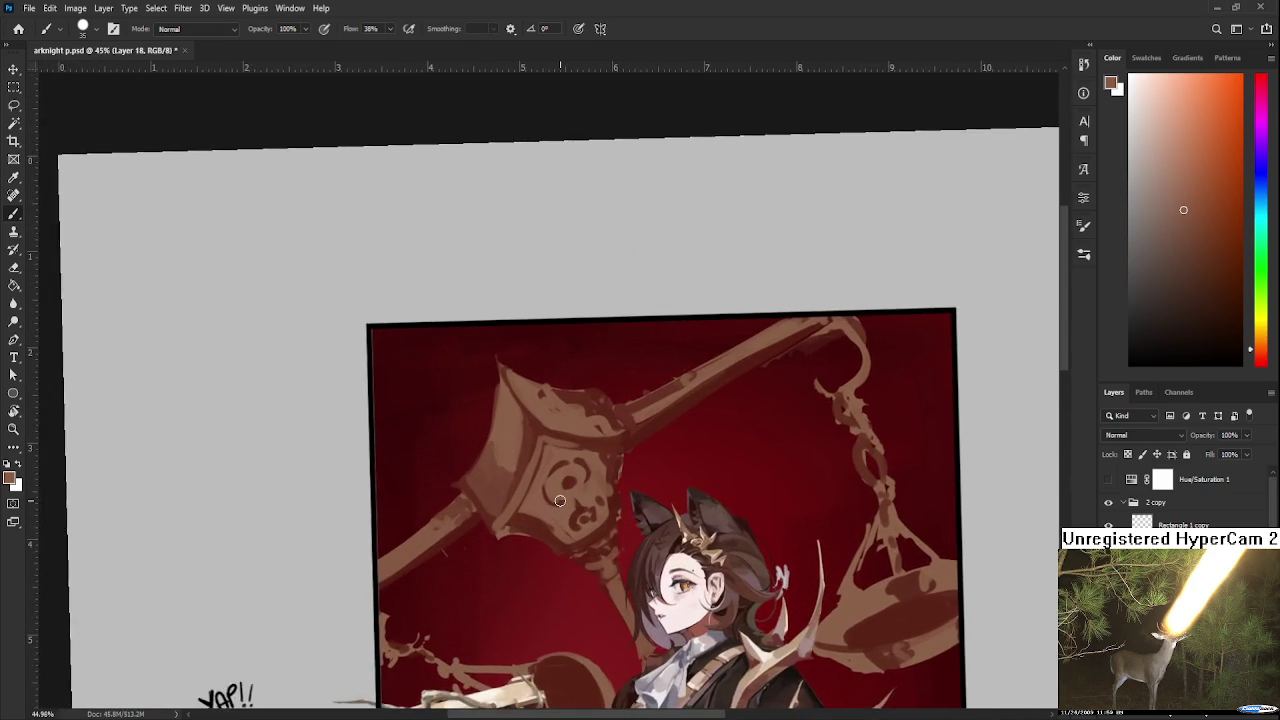
scroll(560, 500, up, 2)
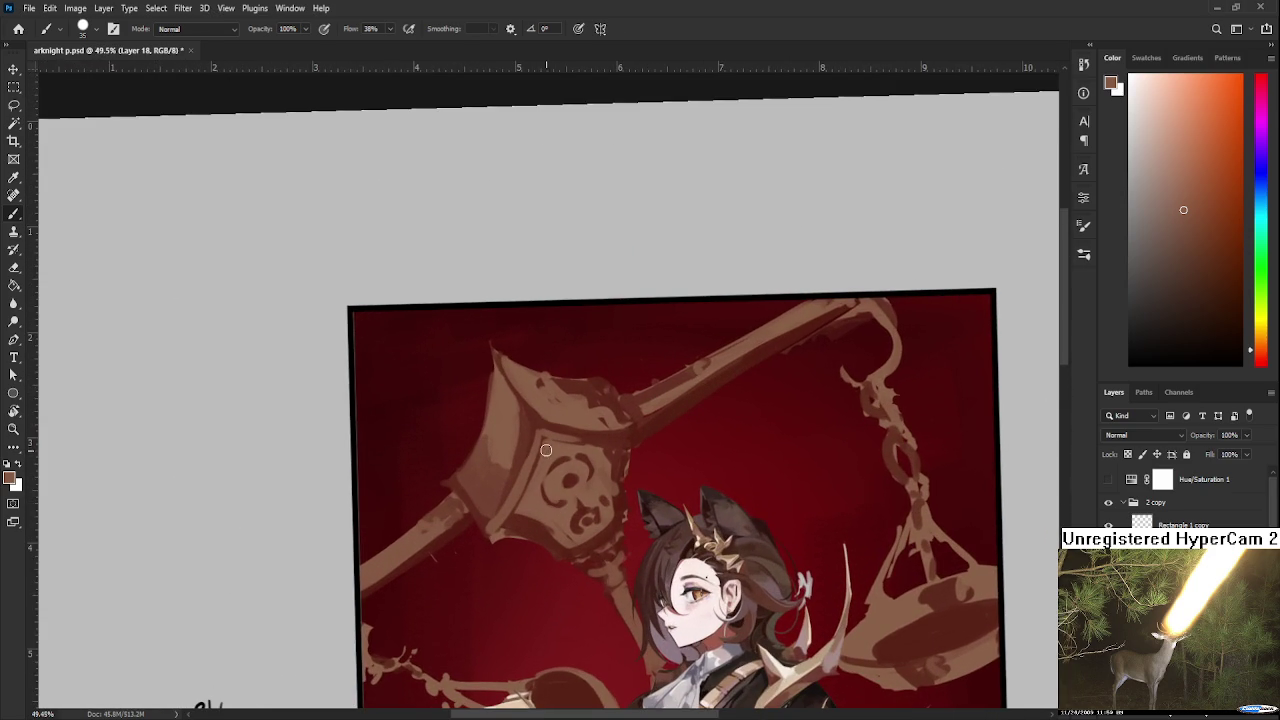
Sample tan, red-brown and orange-brown tones from the hammer head.
alt+drag(515, 465, 528, 440)
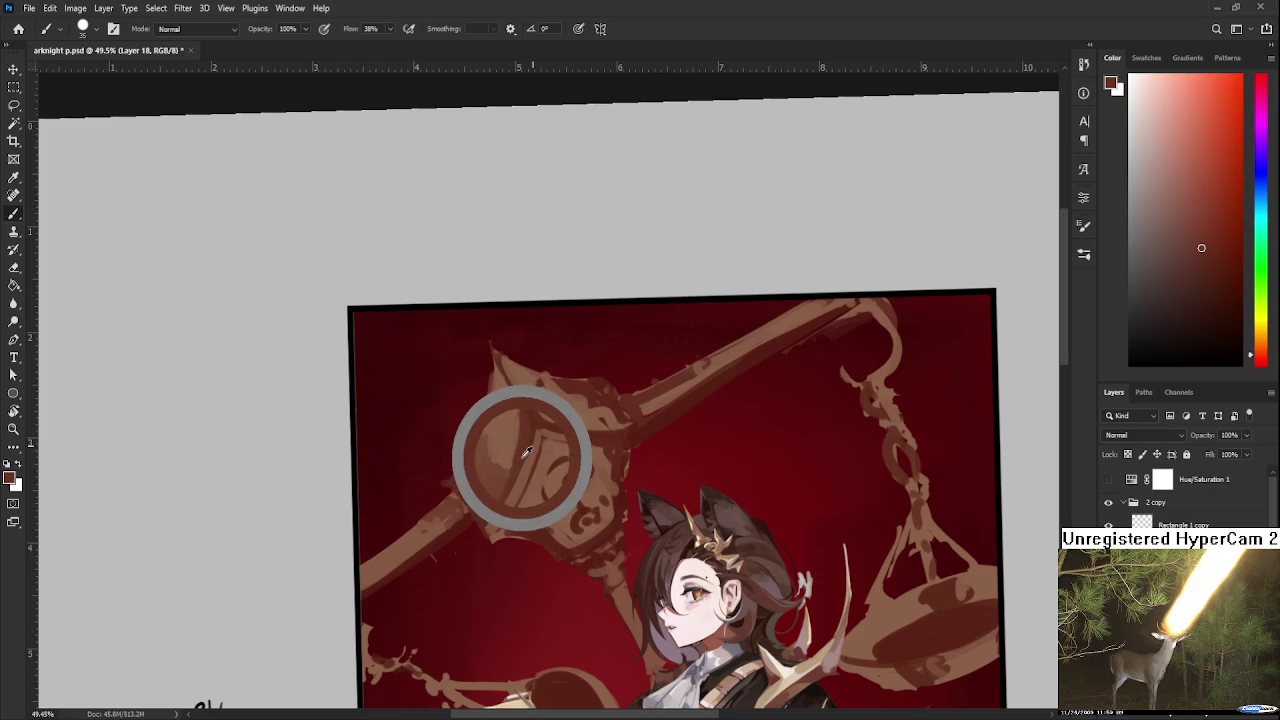
alt+click(525, 474)
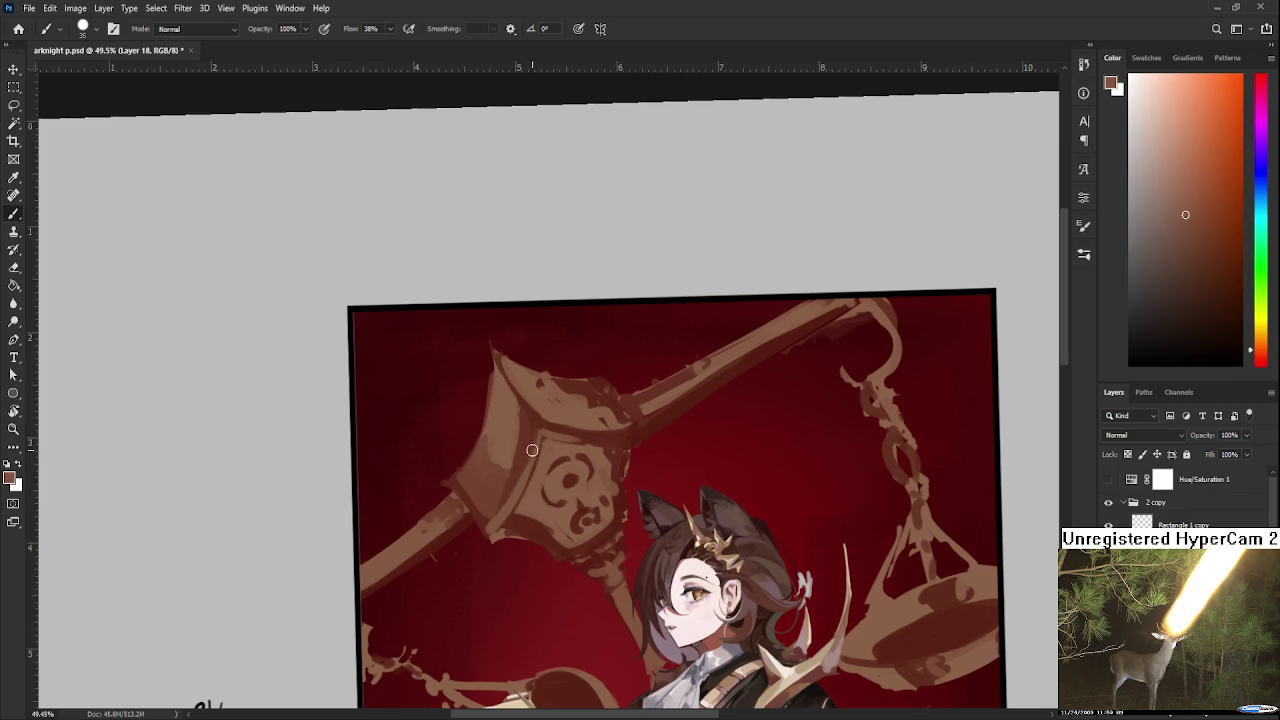
alt+click(502, 510)
alt+click(500, 508)
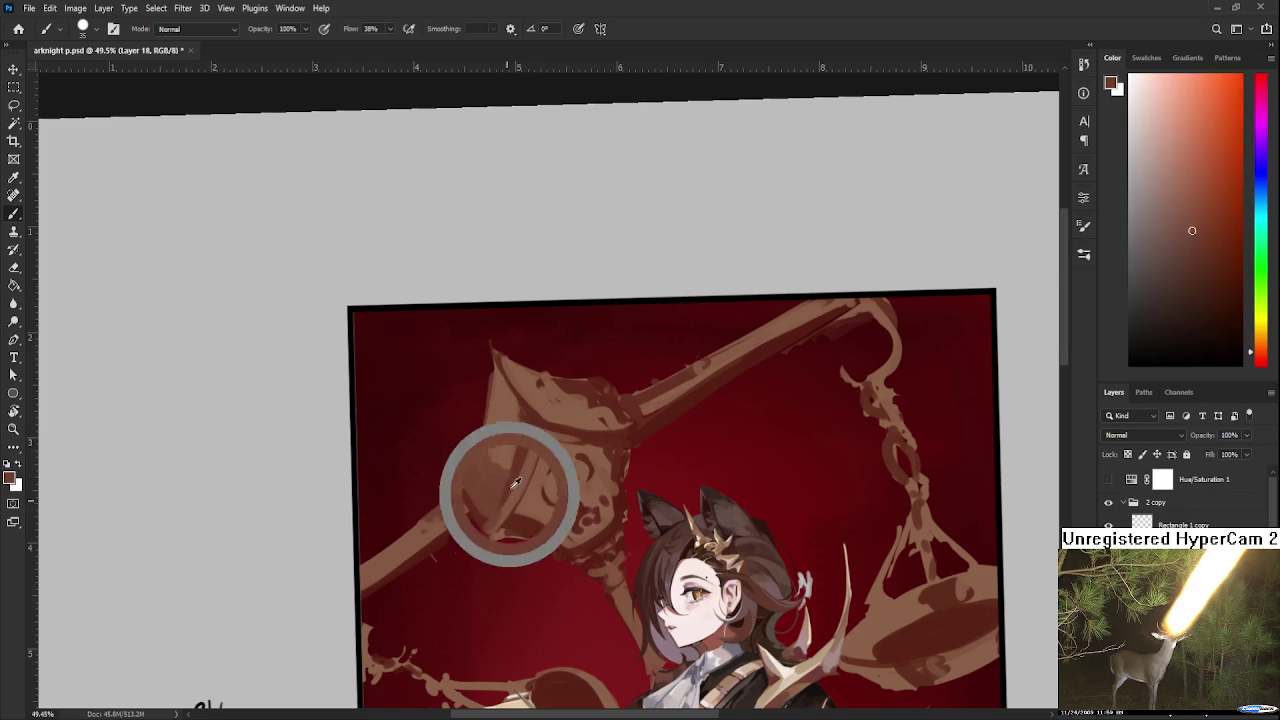
alt+click(505, 503)
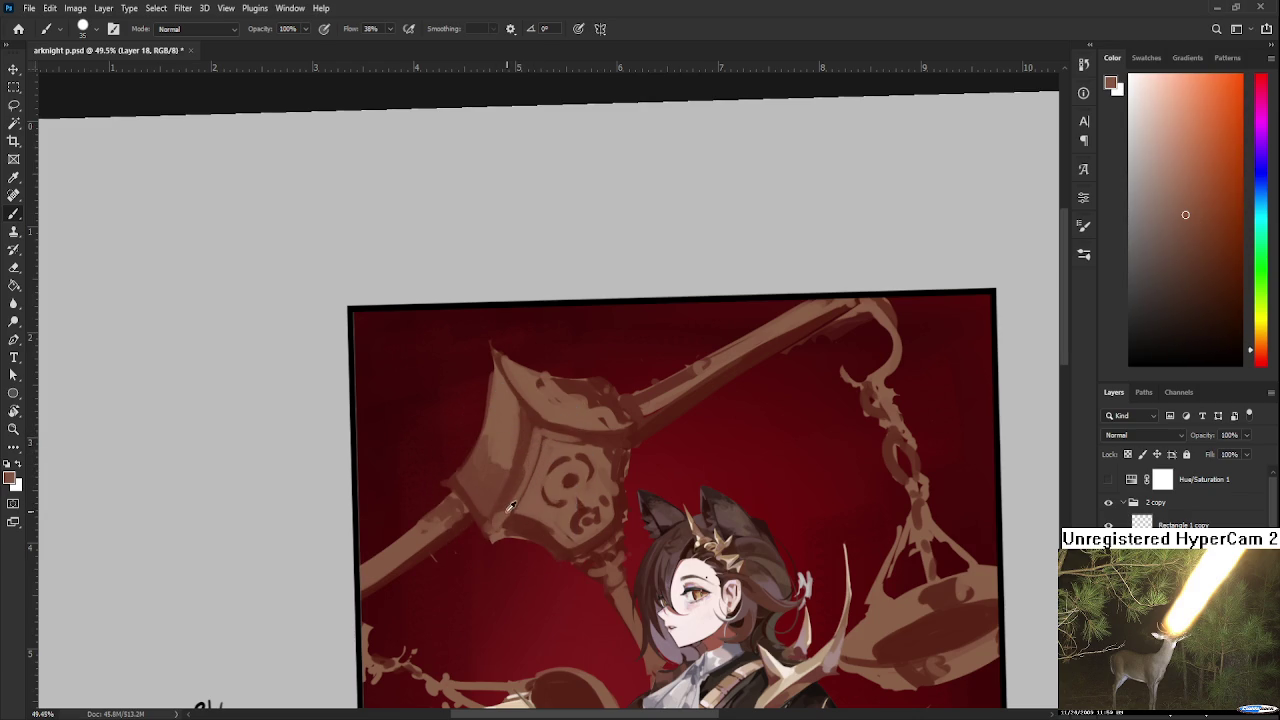
scroll(509, 506, up, 2)
alt+click(511, 510)
alt+click(510, 489)
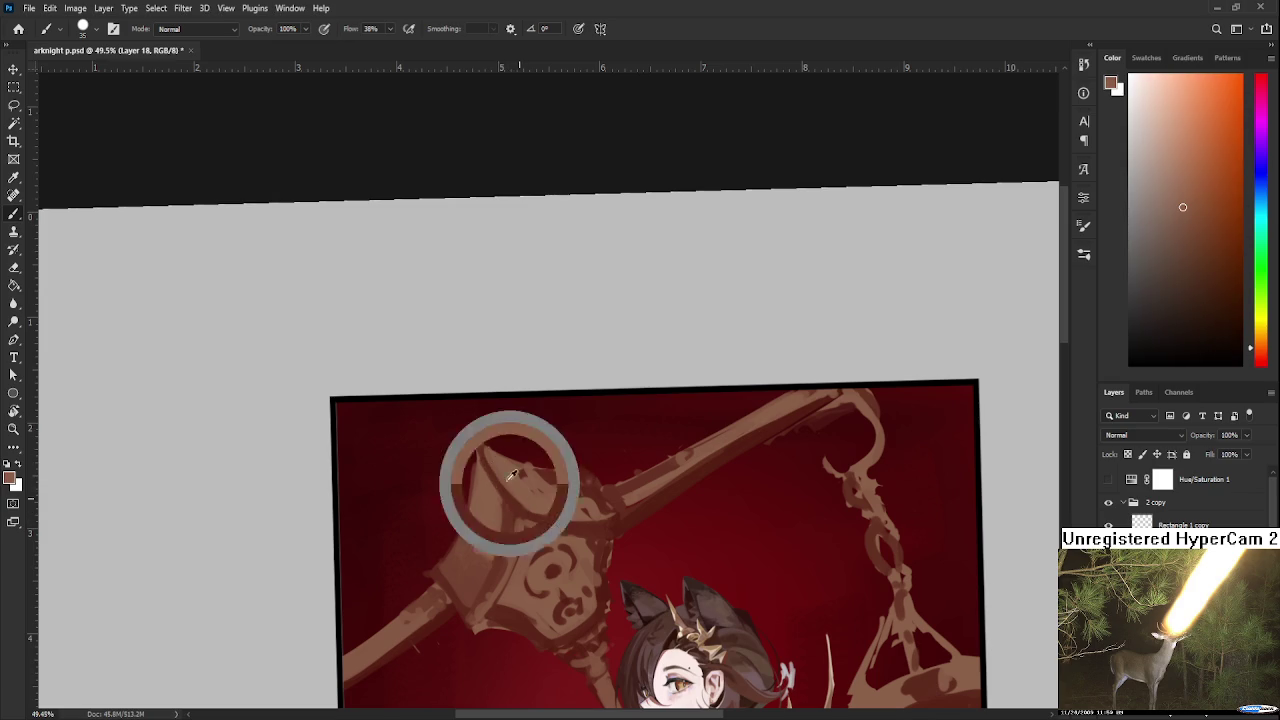
Rotate the view and sample dark red and lighter browns from the hammer head.
drag(554, 492, 449, 433)
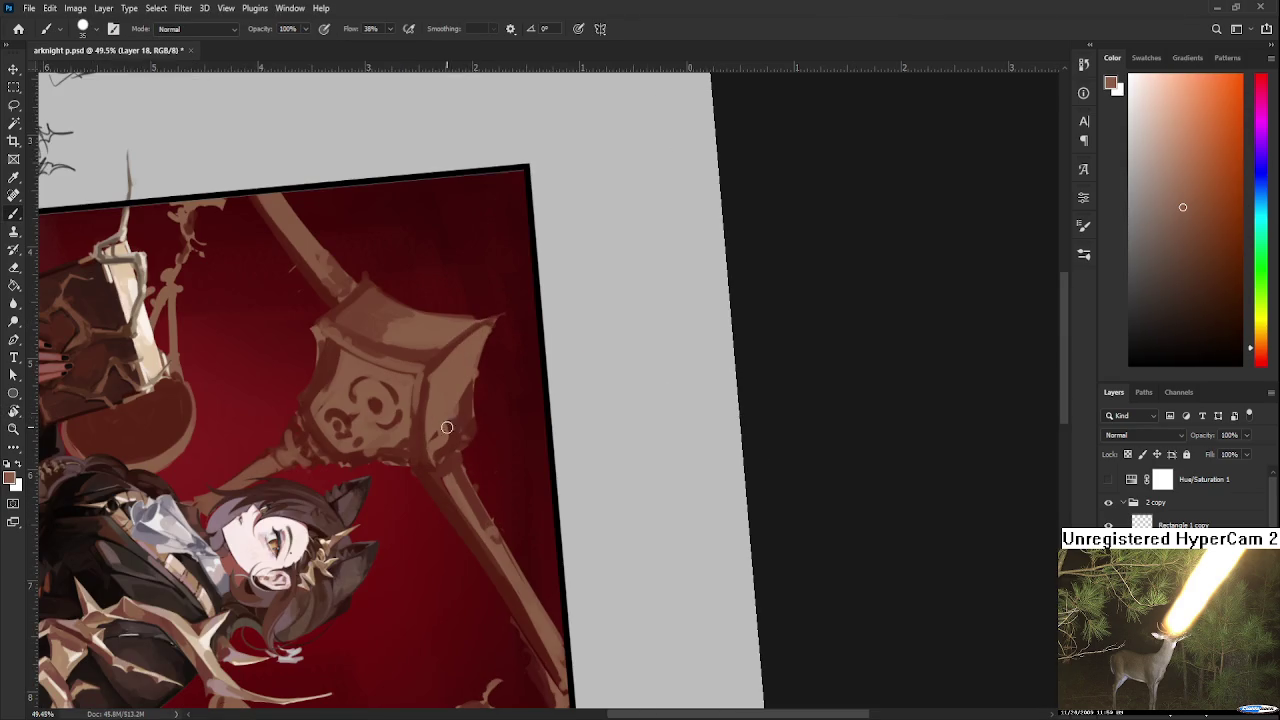
alt+click(449, 433)
alt+click(440, 424)
alt+click(441, 456)
alt+click(456, 416)
alt+click(463, 420)
alt+click(454, 451)
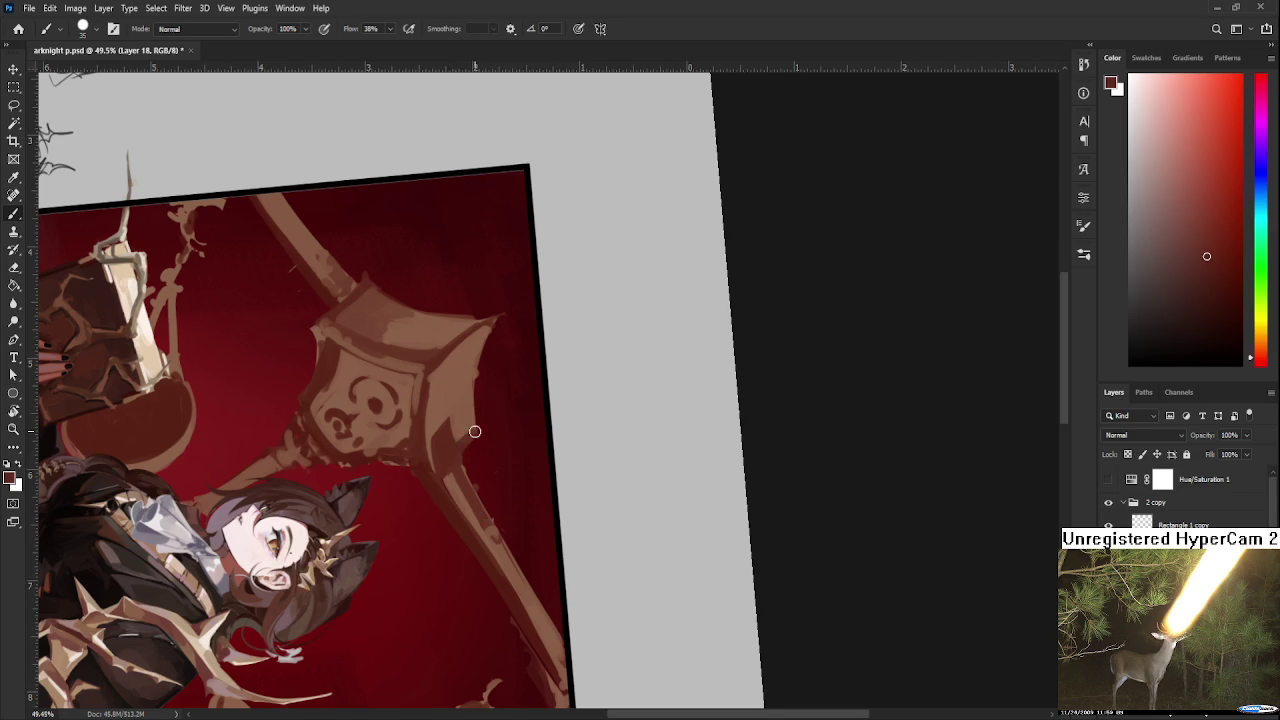
Turn the canvas back near upright and sample brown-red and darker hammer-head shades.
key(r)
drag(510, 502, 608, 509)
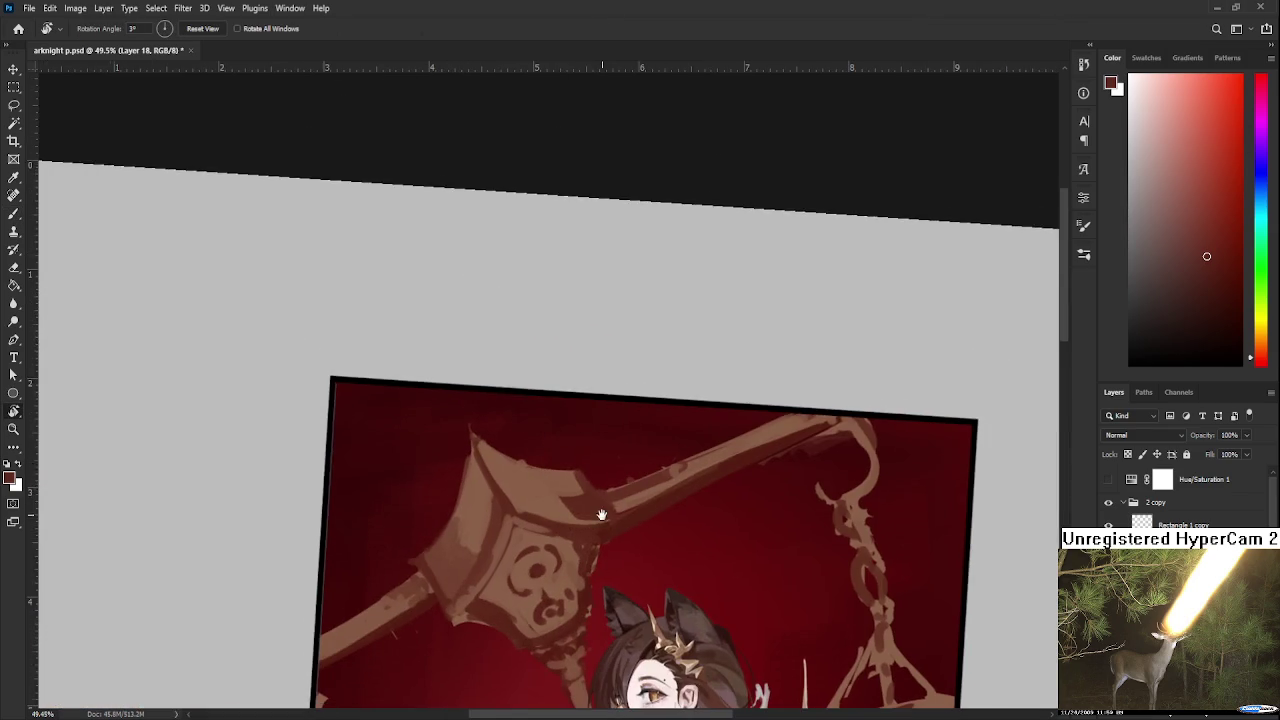
mouse_move(567, 430)
mouse_down()
mouse_move(611, 446)
mouse_move(565, 458)
mouse_move(558, 512)
mouse_up()
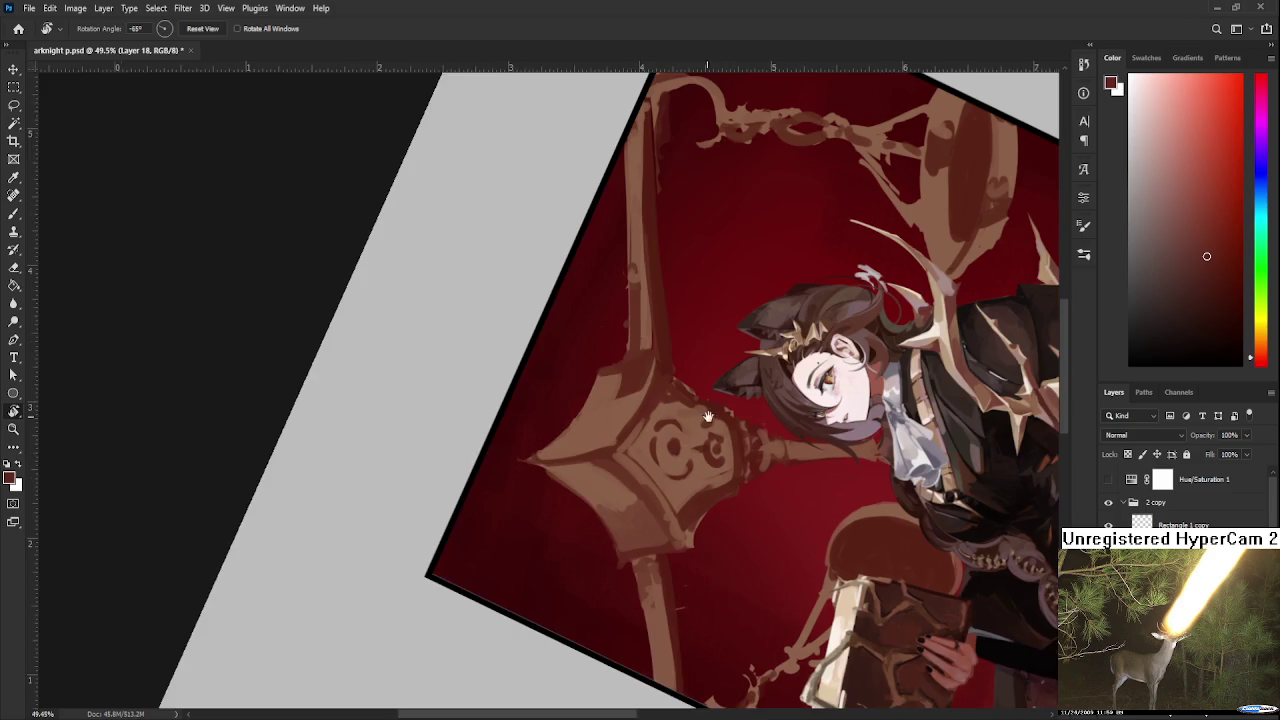
key(b)
alt+click(558, 512)
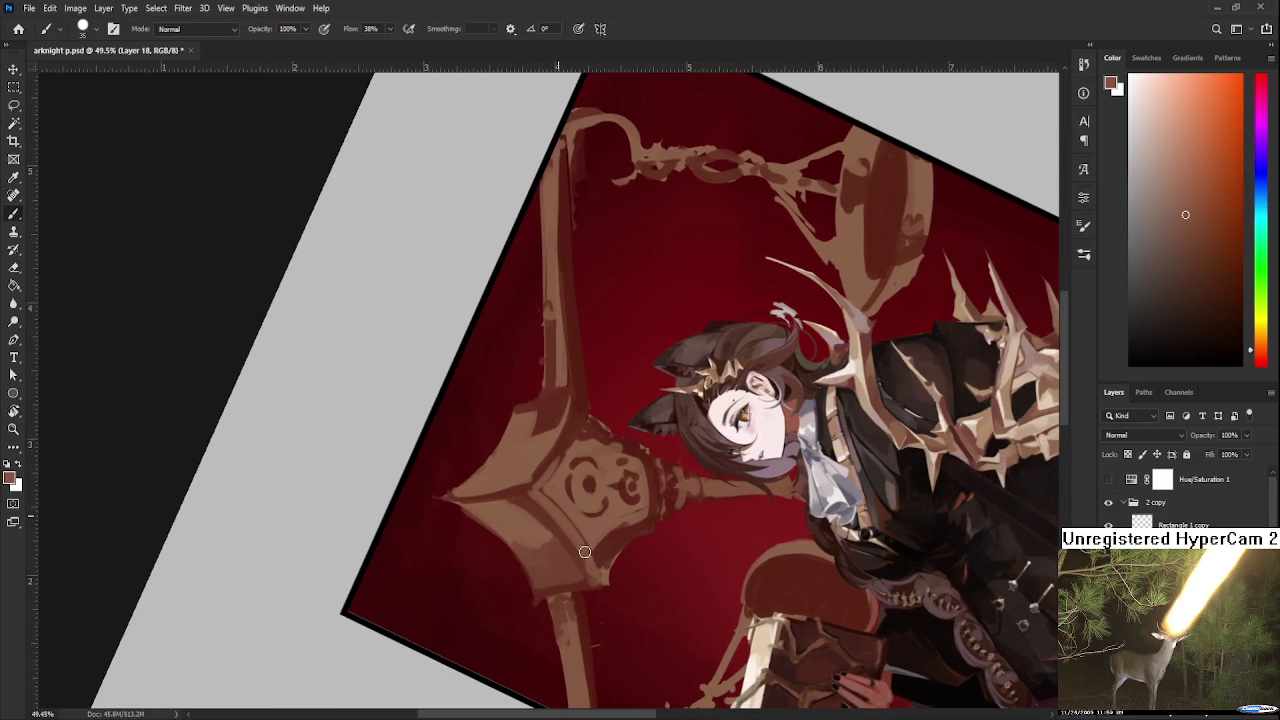
alt+click(556, 470)
alt+click(568, 437)
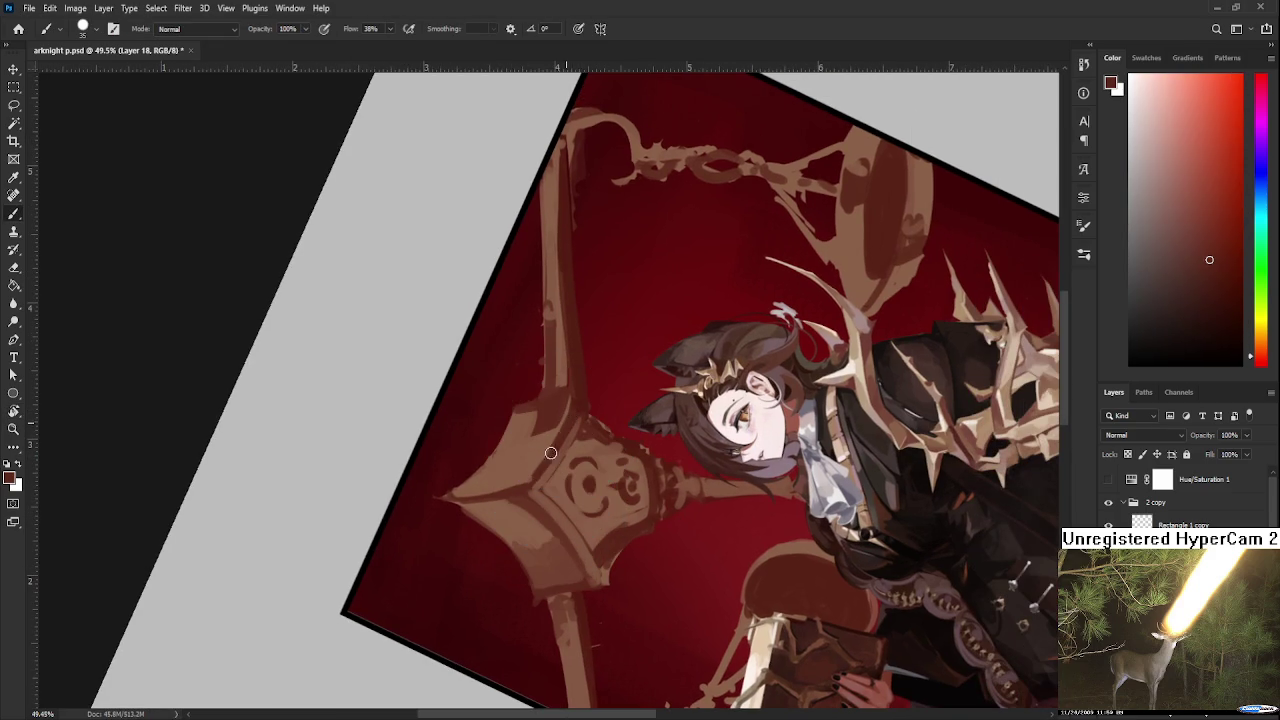
Tilt the canvas and sample orange-brown shades along the hammer head's edge.
key(r)
mouse_move(493, 479)
mouse_down()
mouse_move(505, 515)
mouse_move(500, 502)
mouse_up()
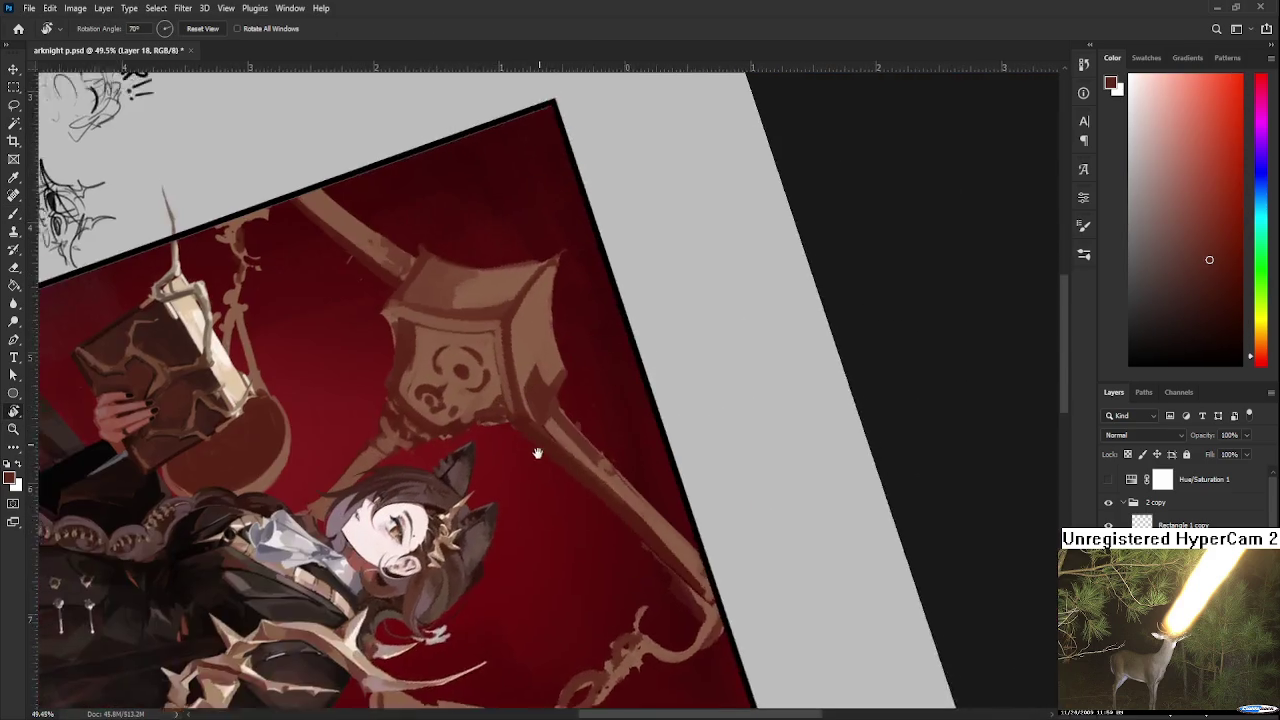
key(b)
alt+click(500, 502)
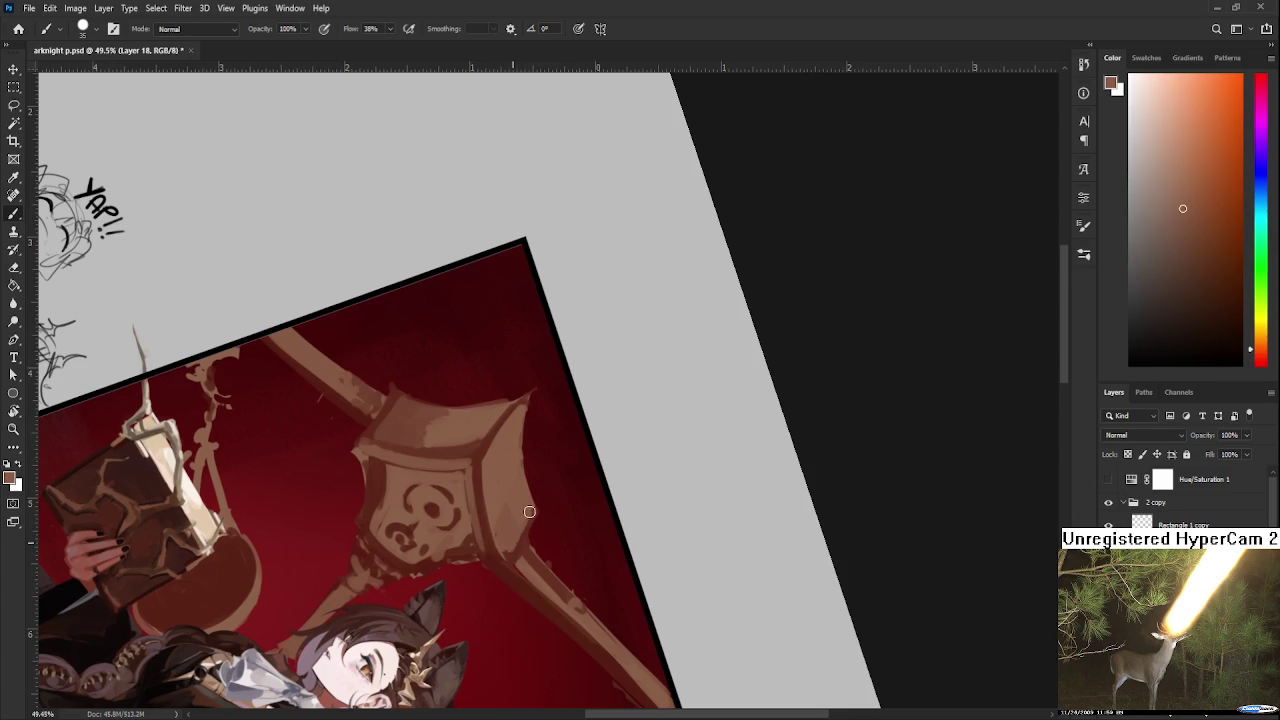
alt+click(527, 492)
alt+click(530, 502)
alt+click(533, 507)
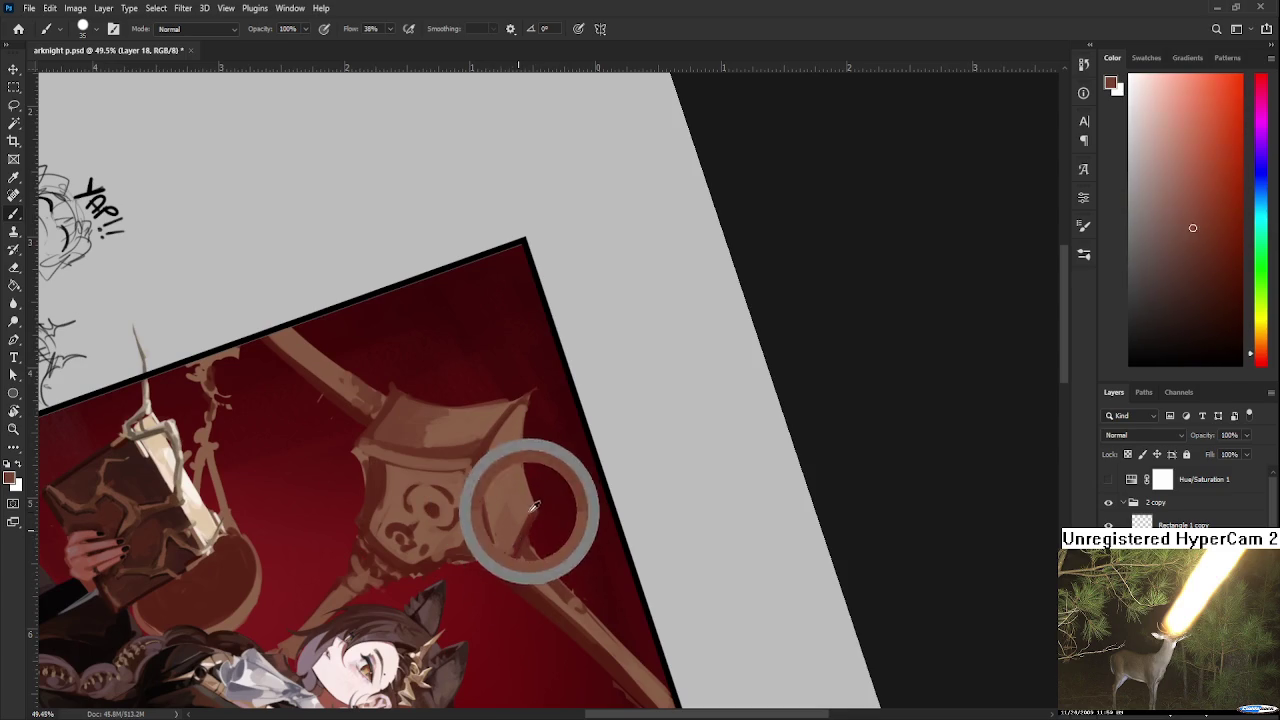
Sample colours near the handle joint and rotate the view about 22 degrees.
alt+click(509, 551)
alt+click(500, 530)
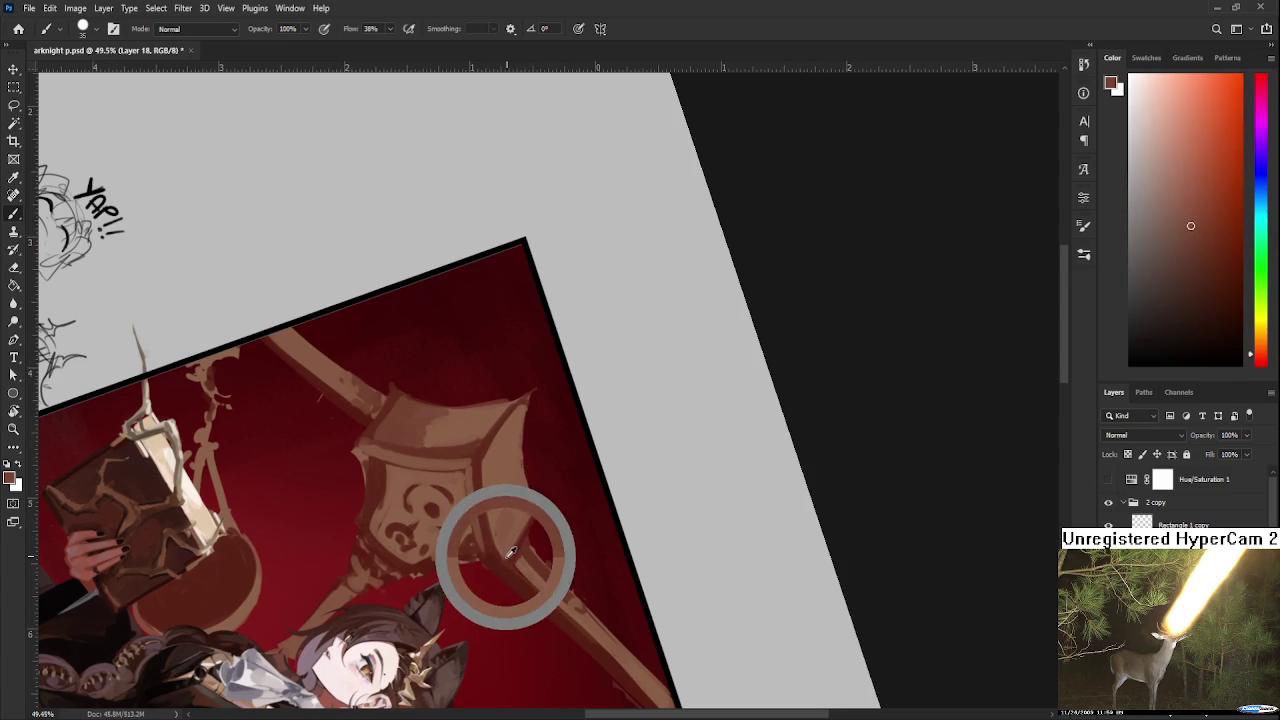
alt+click(507, 542)
key(r)
drag(507, 542, 521, 452)
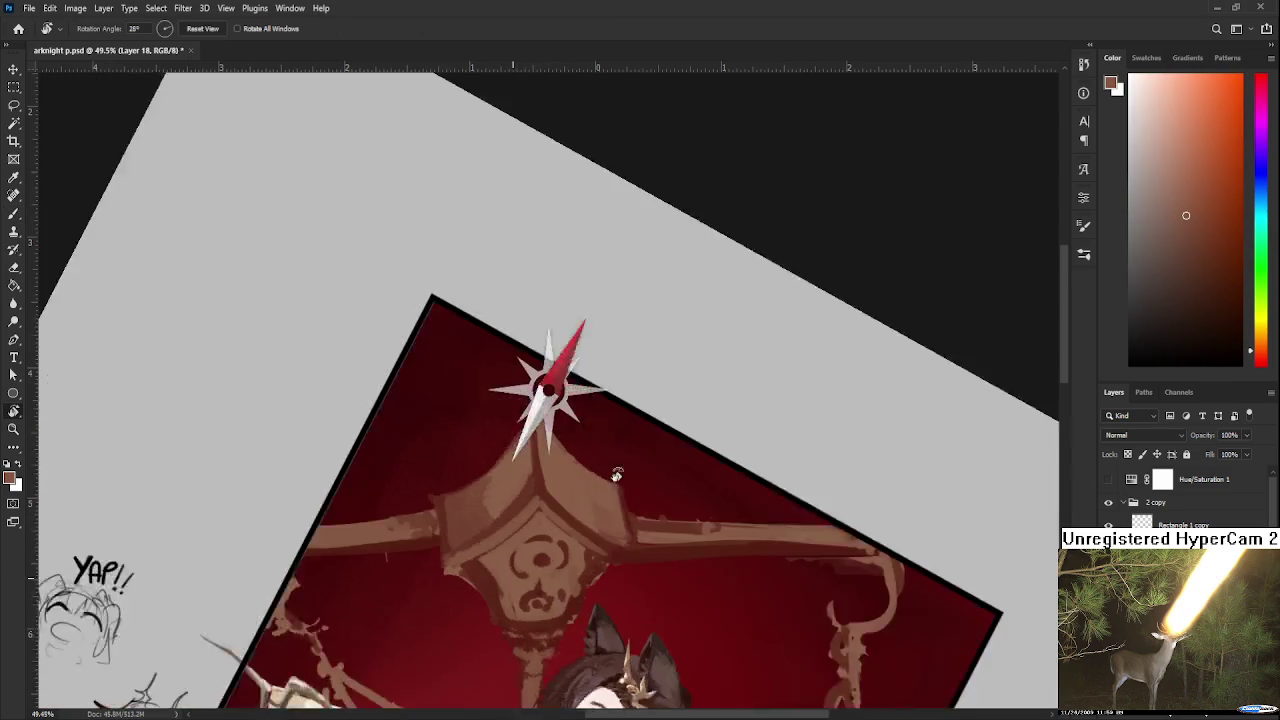
Toggle undo/redo on the ornament tip edit, leaving the tip removed.
key(e)
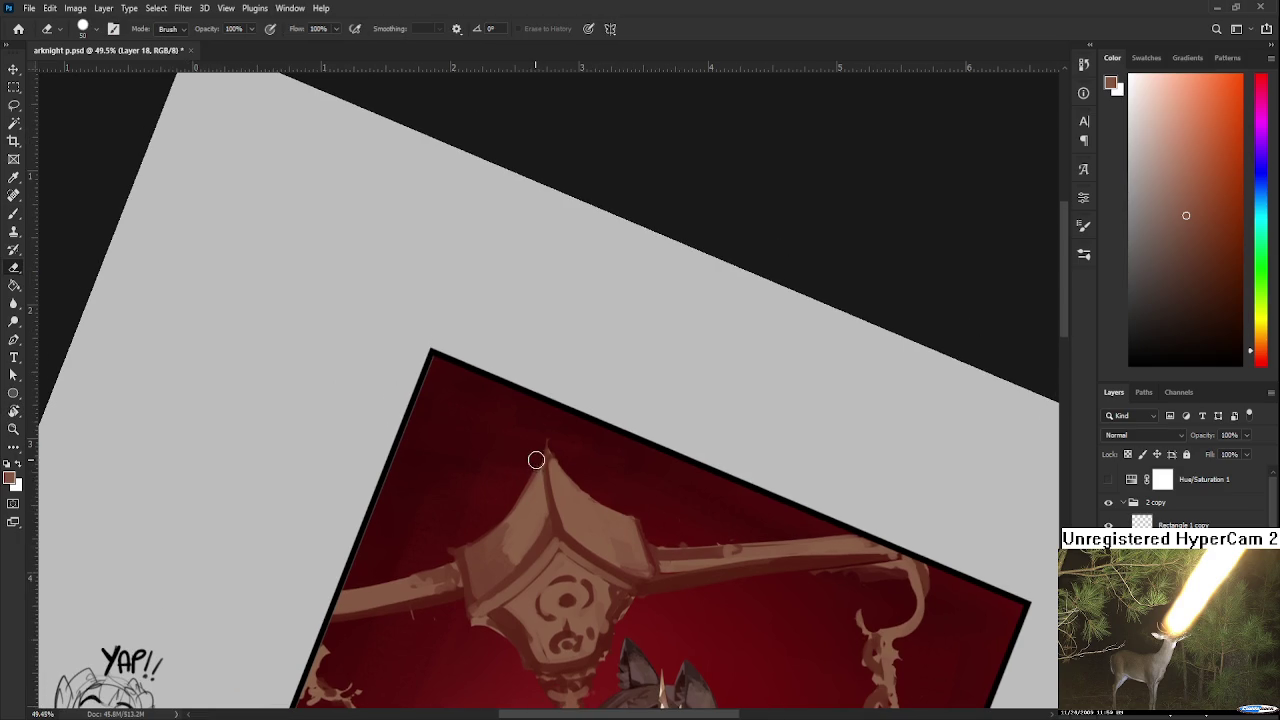
key(ctrl+z)
key(ctrl+shift+z)
key(ctrl+z)
key(ctrl+shift+z)
key(ctrl+z)
key(ctrl+shift+z)
key(ctrl+z)
Rotate the canvas view to about 17 degrees.
key(r)
scroll(627, 486, down, 5)
drag(640, 470, 681, 438)
scroll(681, 438, up, 3)
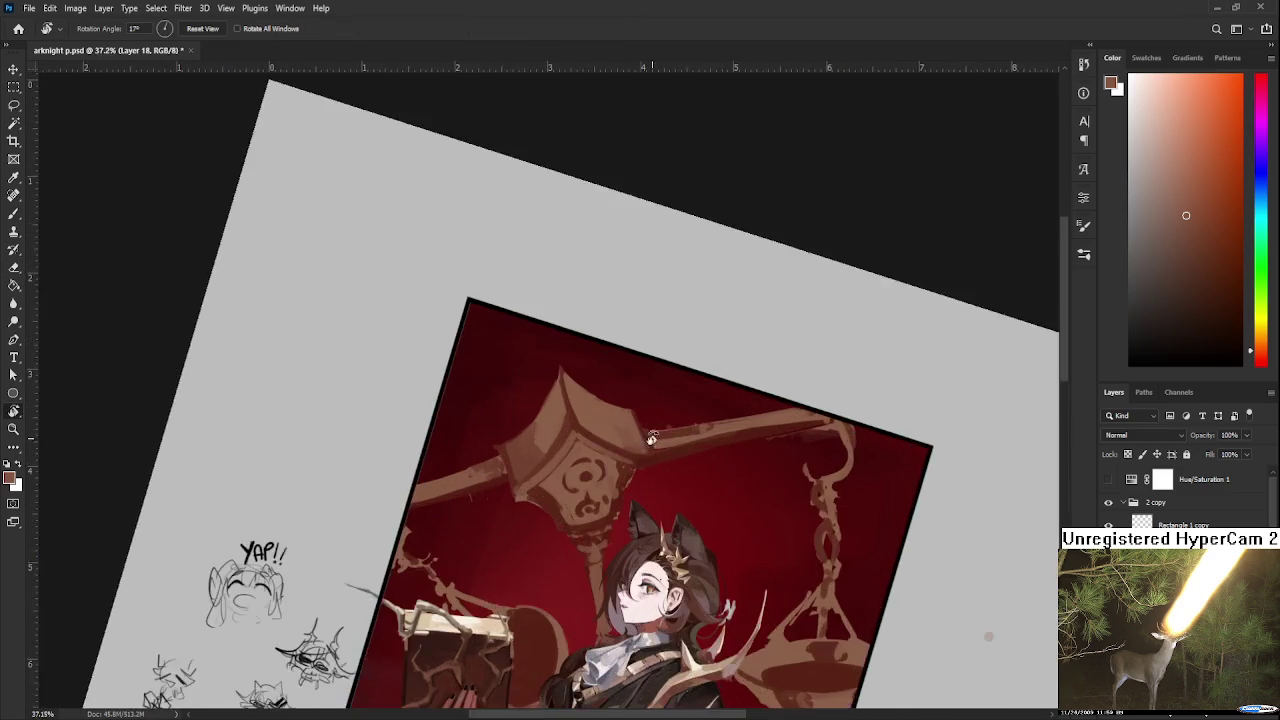
scroll(640, 450, up, 3)
key(b)
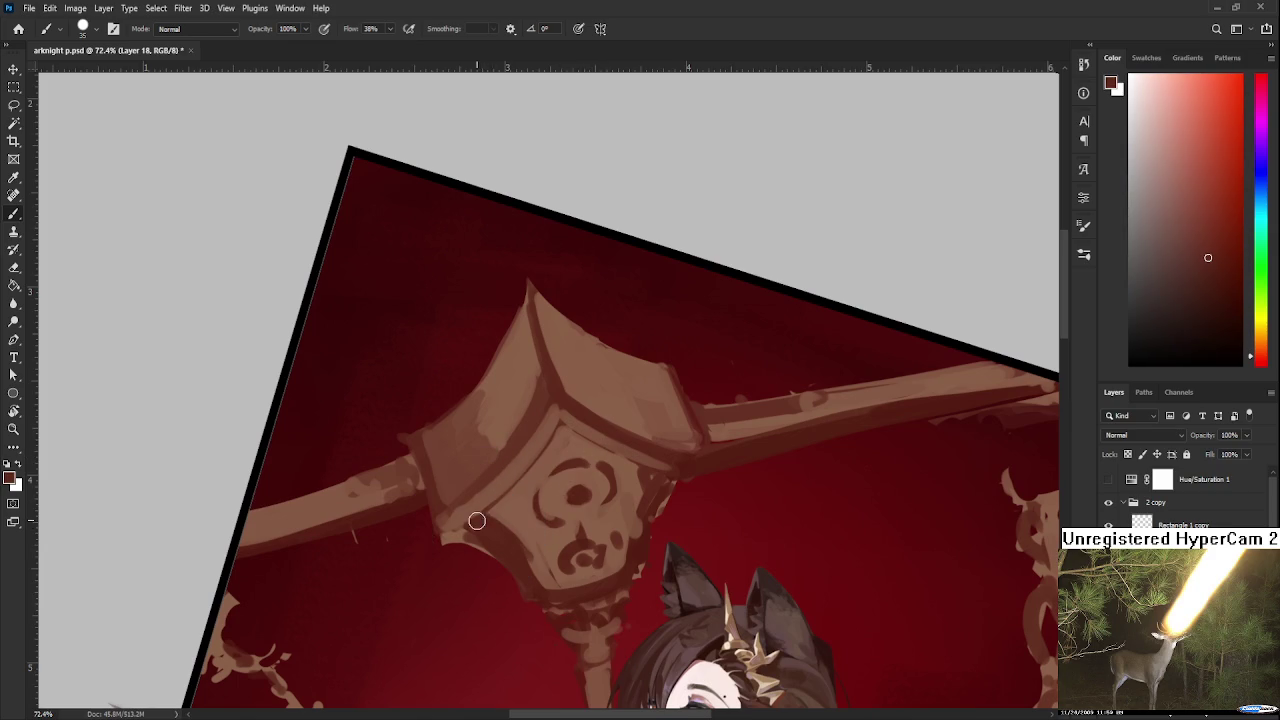
Sample tan tones from the ornament's face and lower-left.
alt+click(541, 464)
alt+click(512, 506)
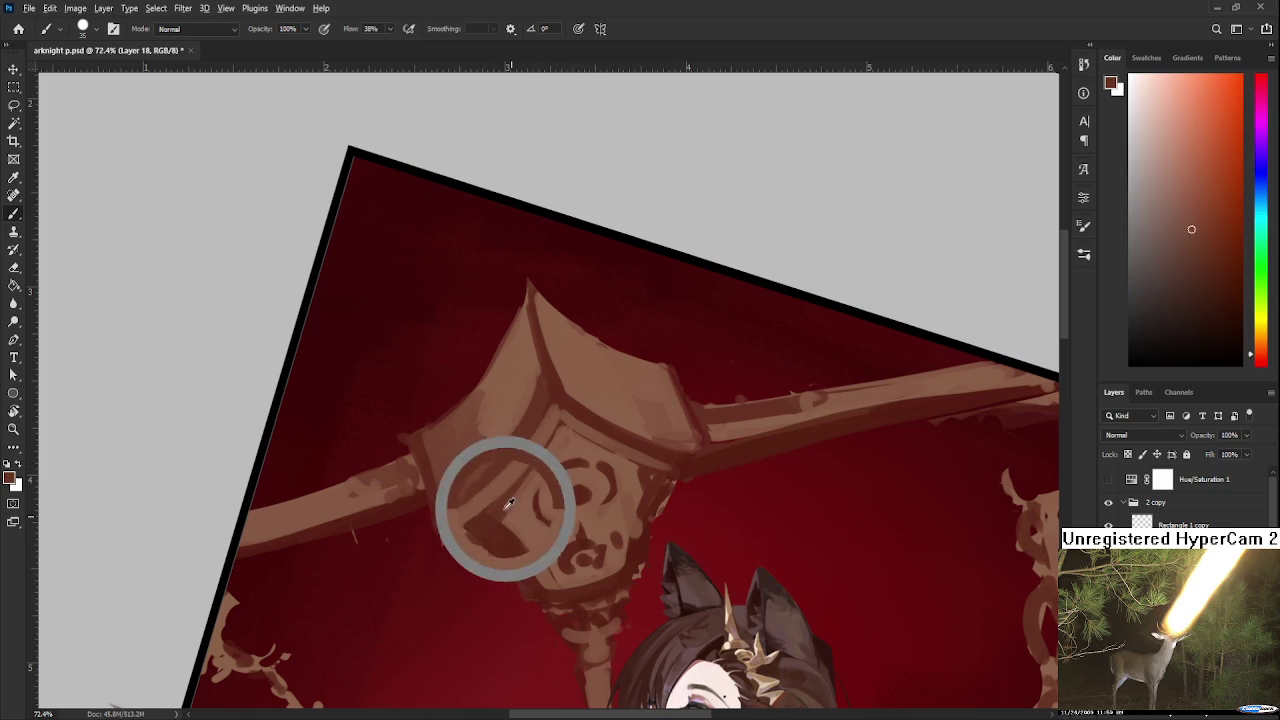
alt+click(525, 497)
alt+click(508, 503)
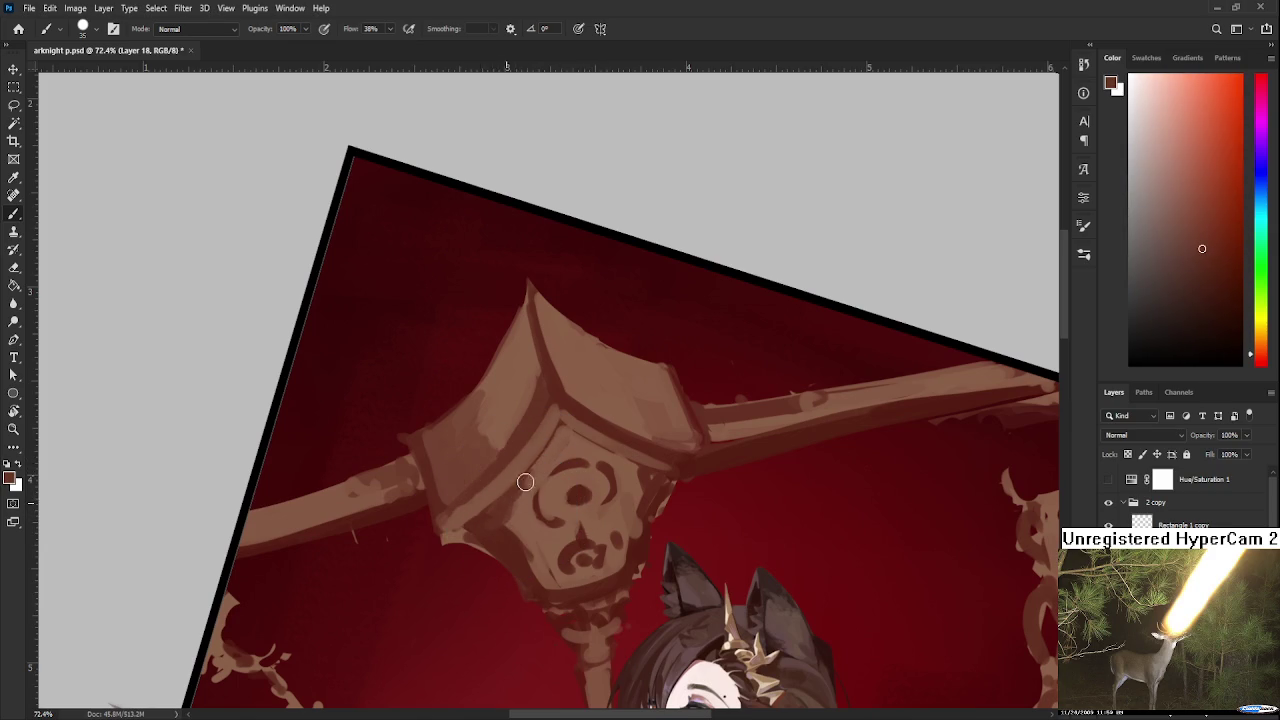
alt+click(552, 457)
alt+click(511, 500)
alt+click(482, 527)
alt+click(485, 530)
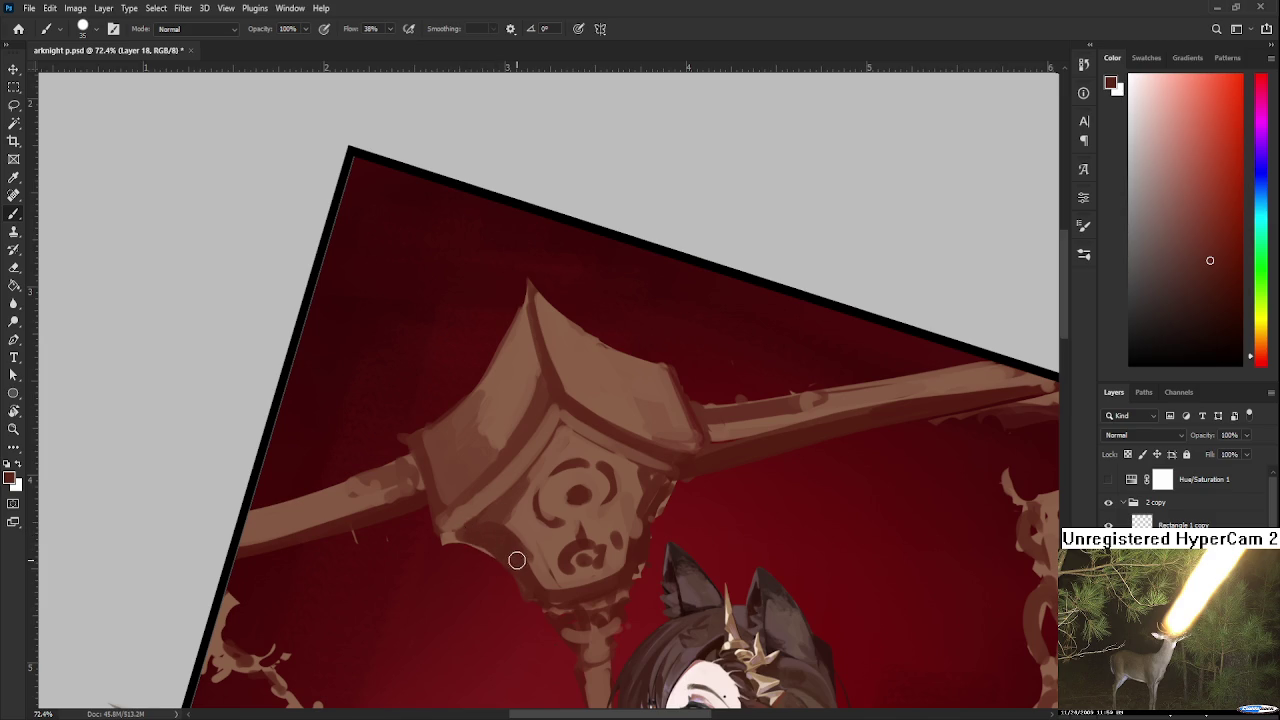
Rotate the view sideways, load ornament tan as paint colour and shrink the brush to 10.
drag(464, 536, 737, 491)
key(e)
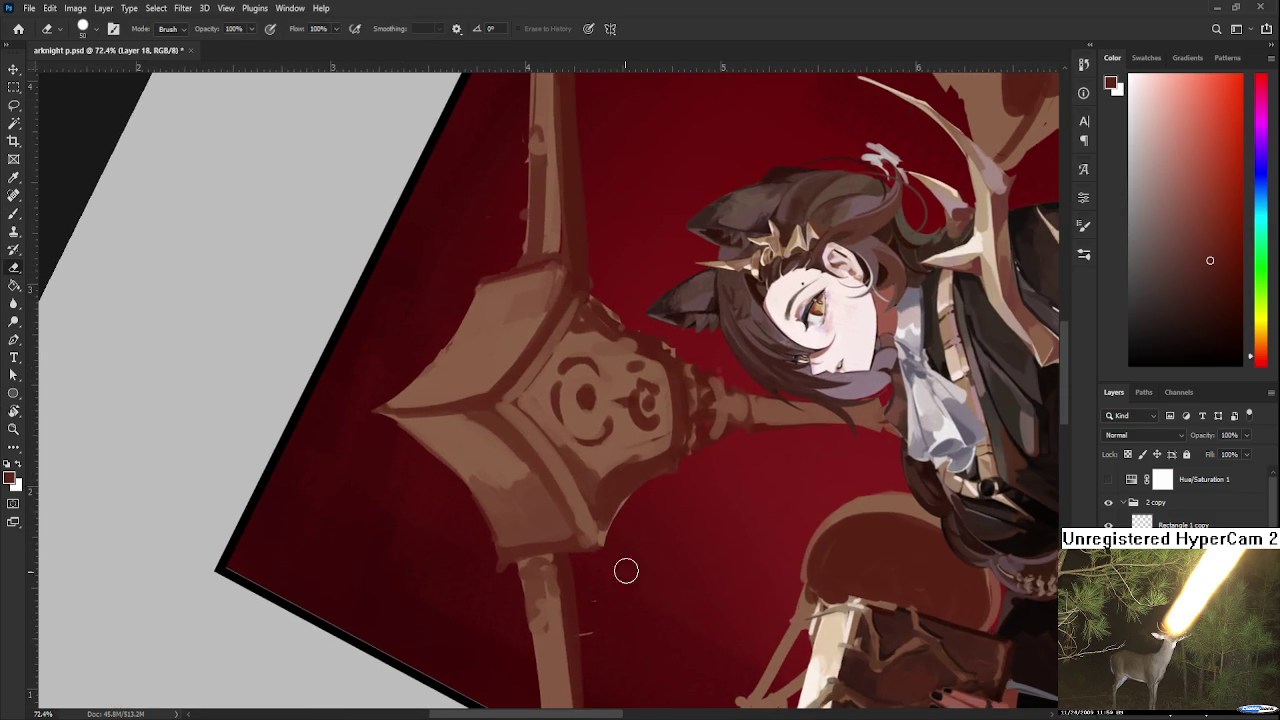
key(b)
alt+click(603, 536)
key(bracketleft)
key(bracketleft)
key(bracketleft)
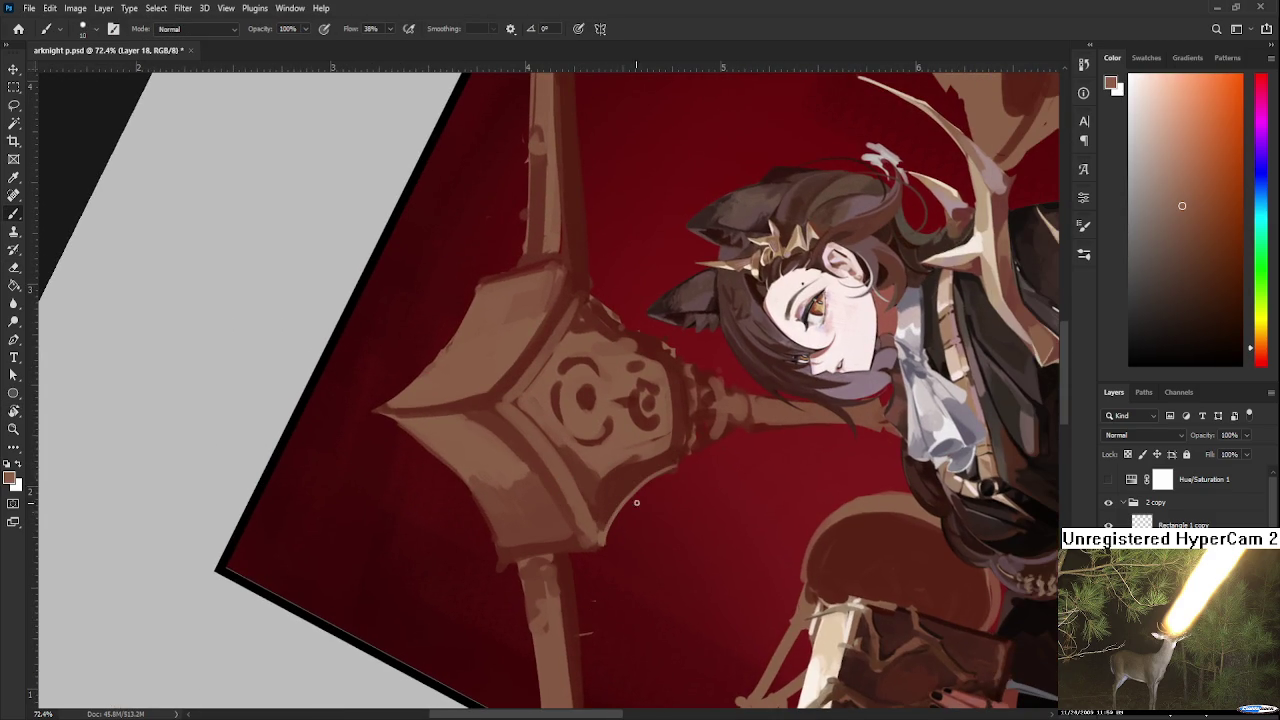
Tilt the view, sample tan and dark red, and dab light brown on the ornament's lower-left.
key(r)
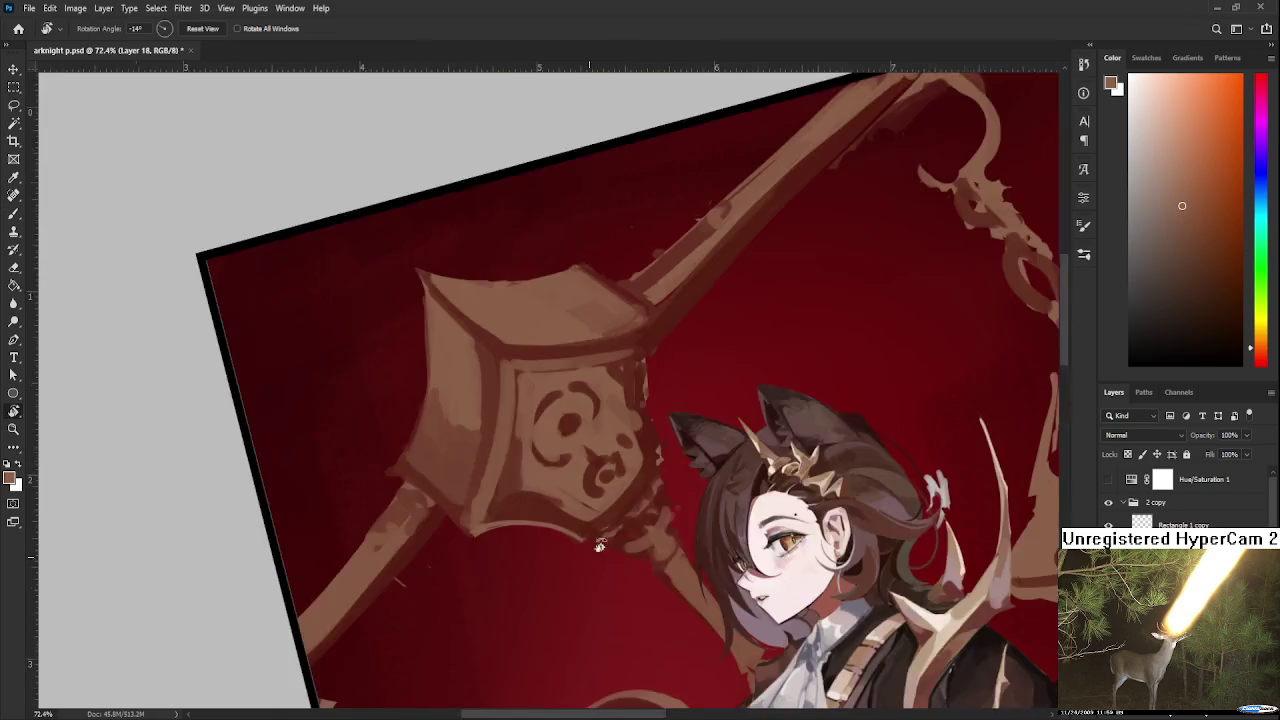
drag(682, 461, 489, 580)
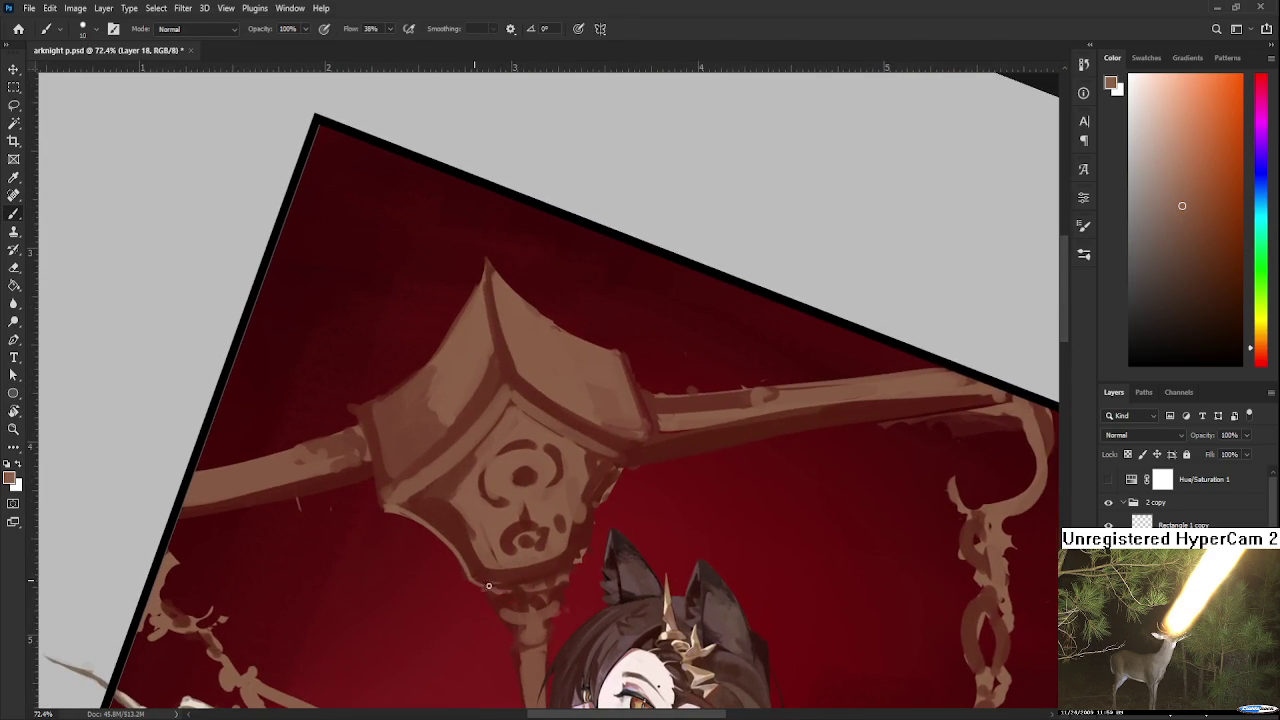
alt+click(490, 576)
alt+click(470, 545)
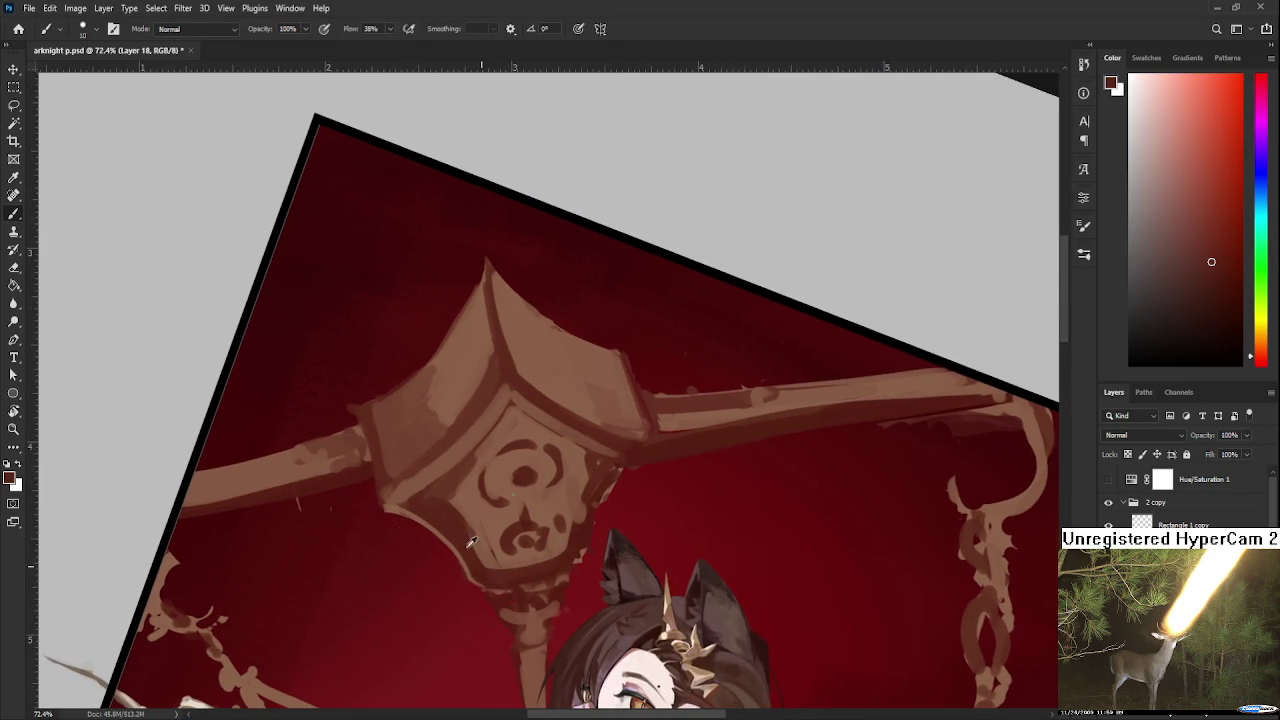
alt+click(474, 510)
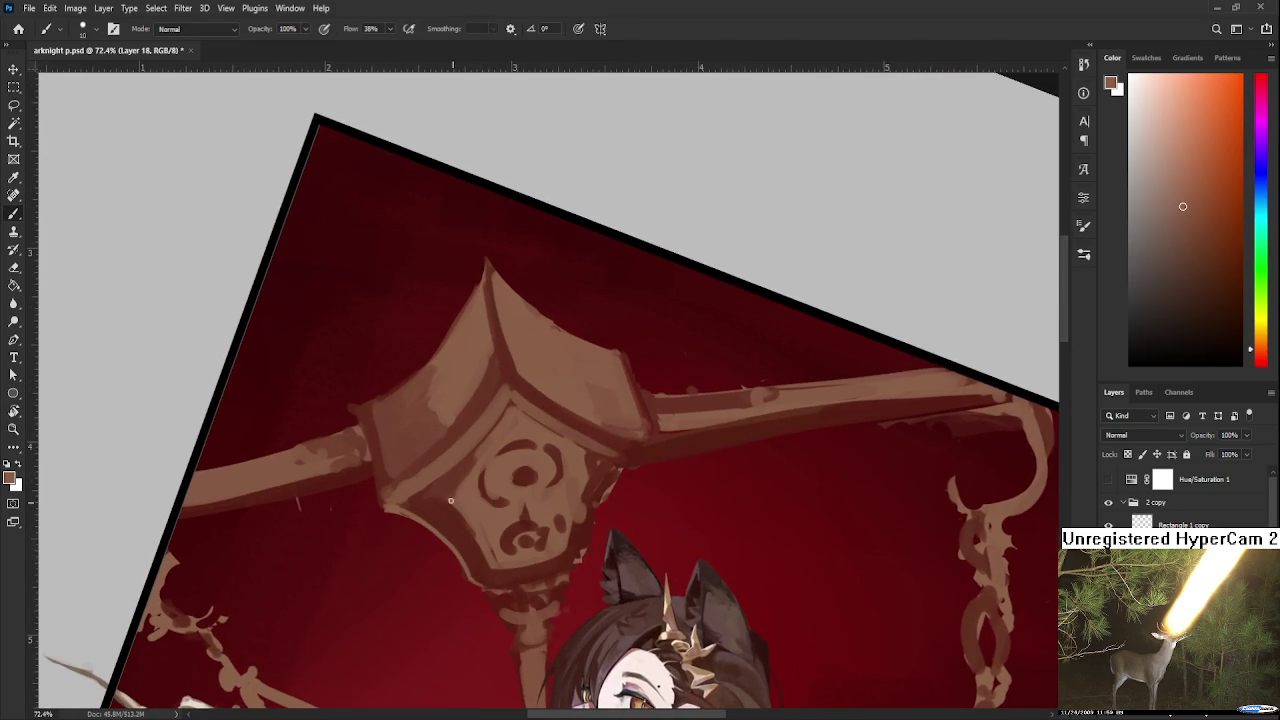
alt+click(443, 507)
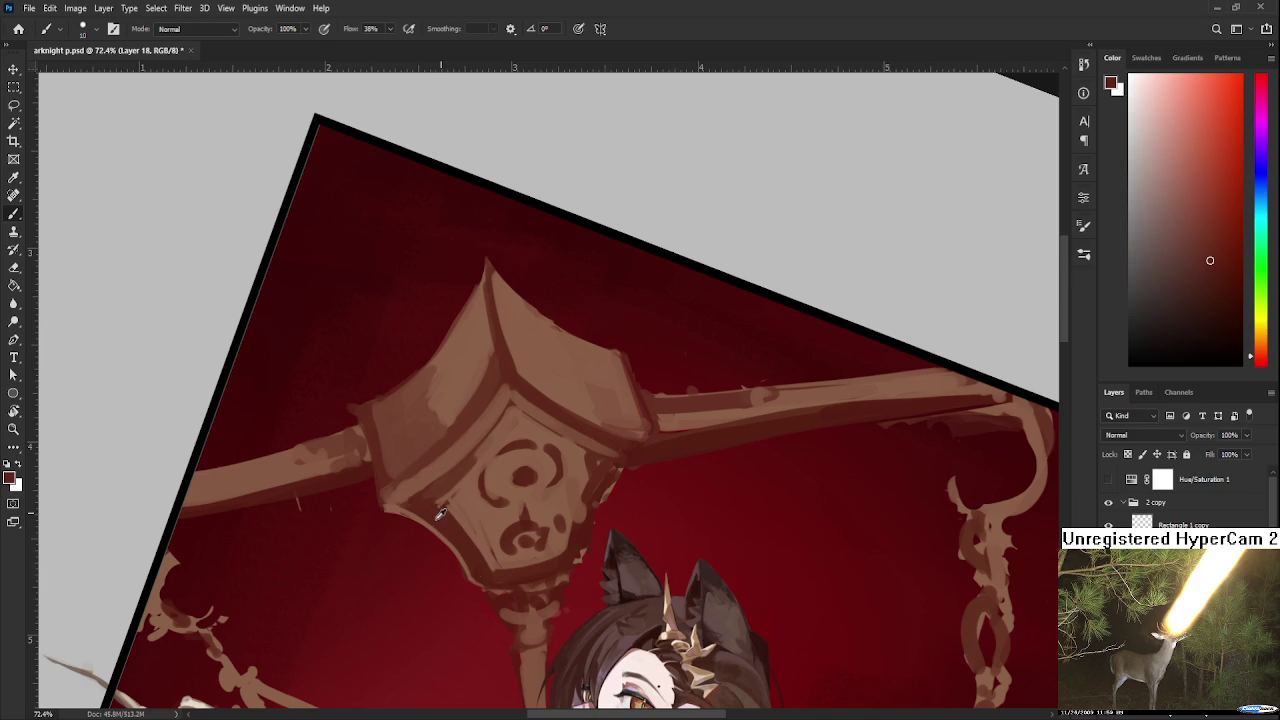
alt+click(486, 537)
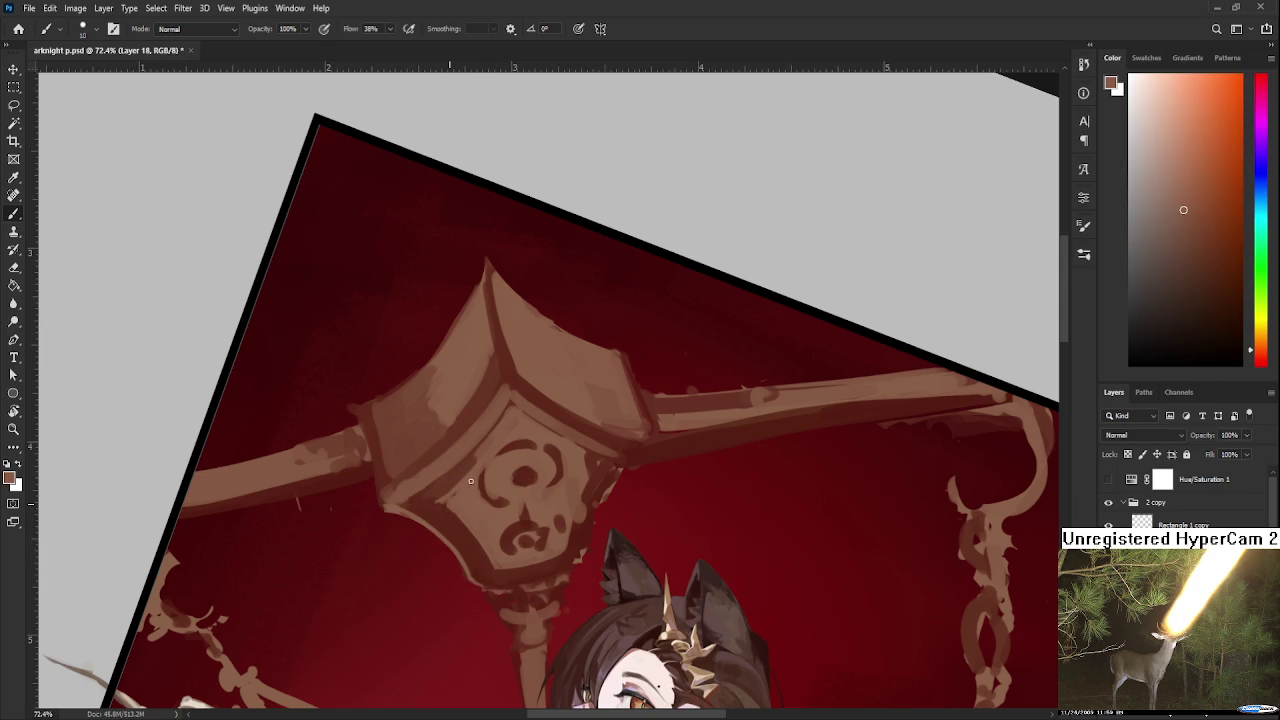
drag(463, 480, 465, 477)
alt+click(445, 504)
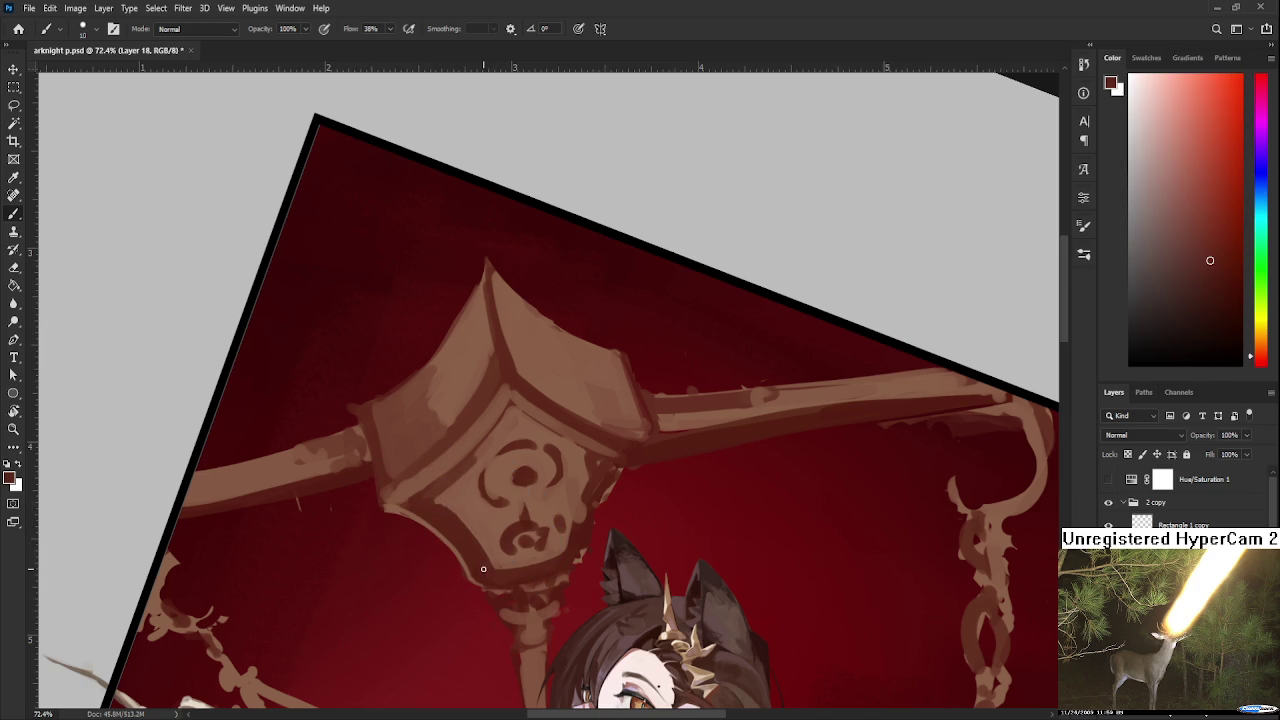
scroll(484, 567, down, 3)
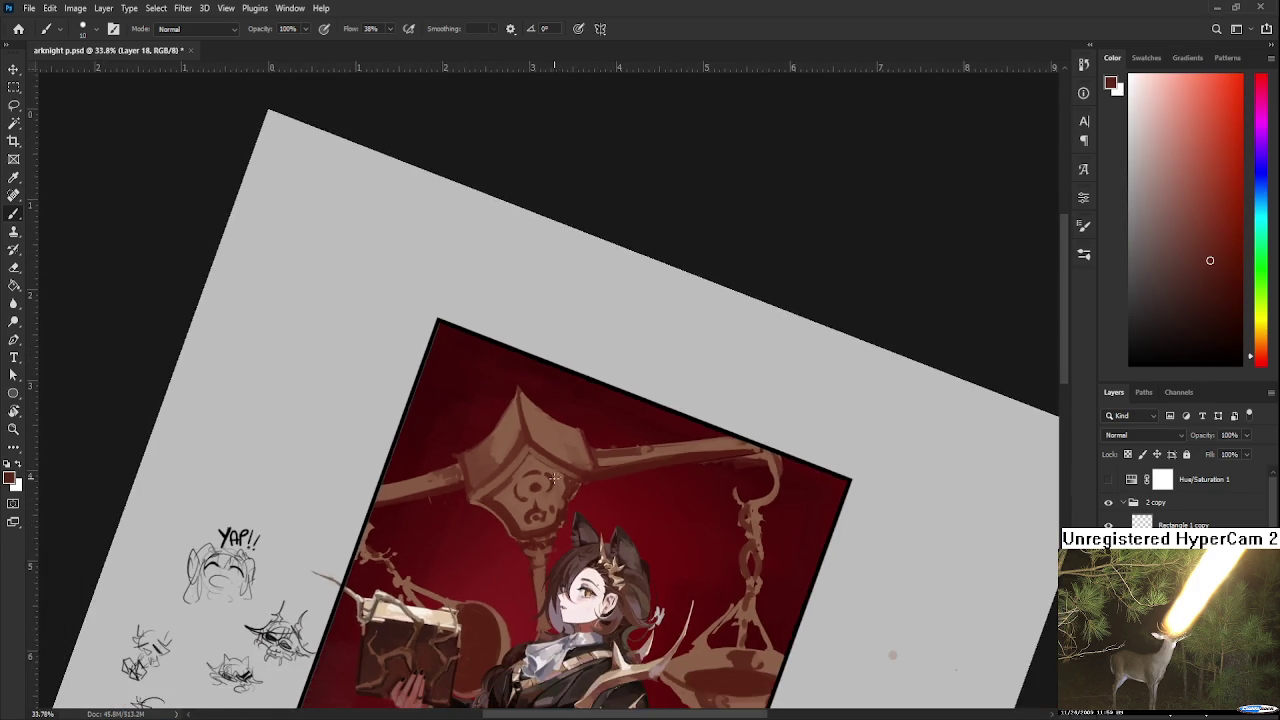
Sample a brown from the ornament near the character's ear.
scroll(547, 488, up, 1)
scroll(547, 488, up, 1)
scroll(552, 490, down, 1)
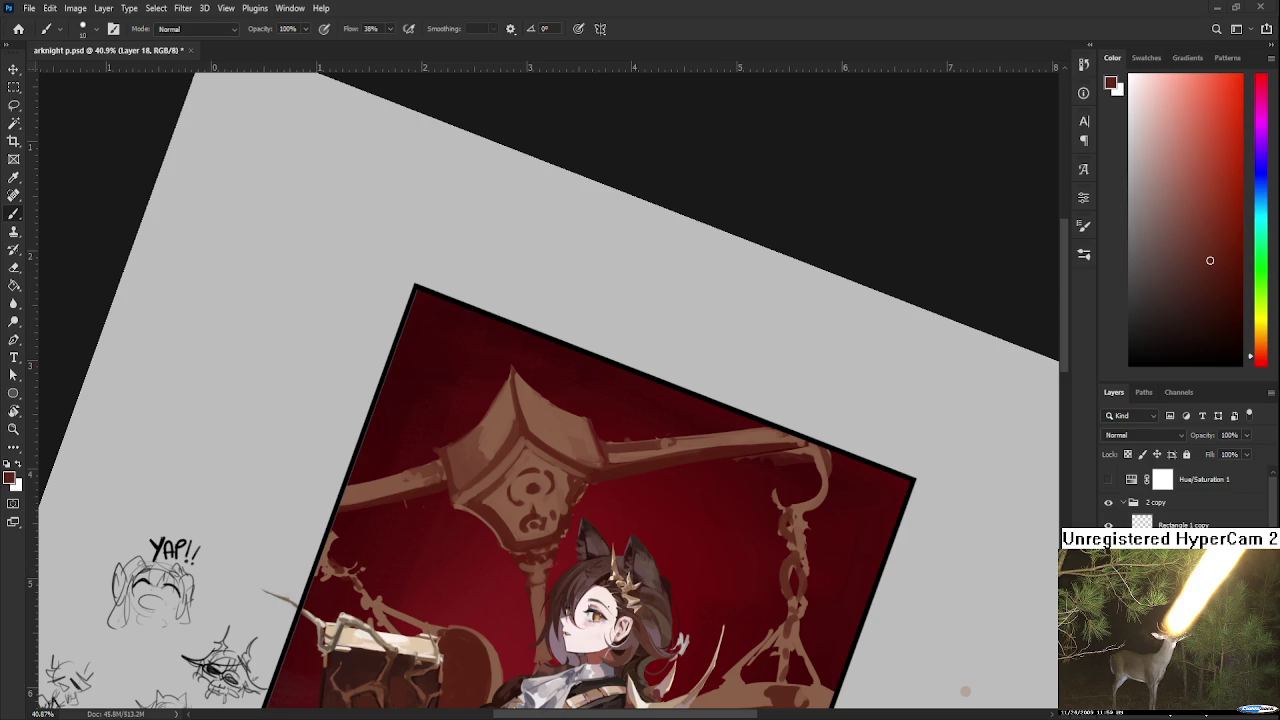
scroll(401, 558, up, 4)
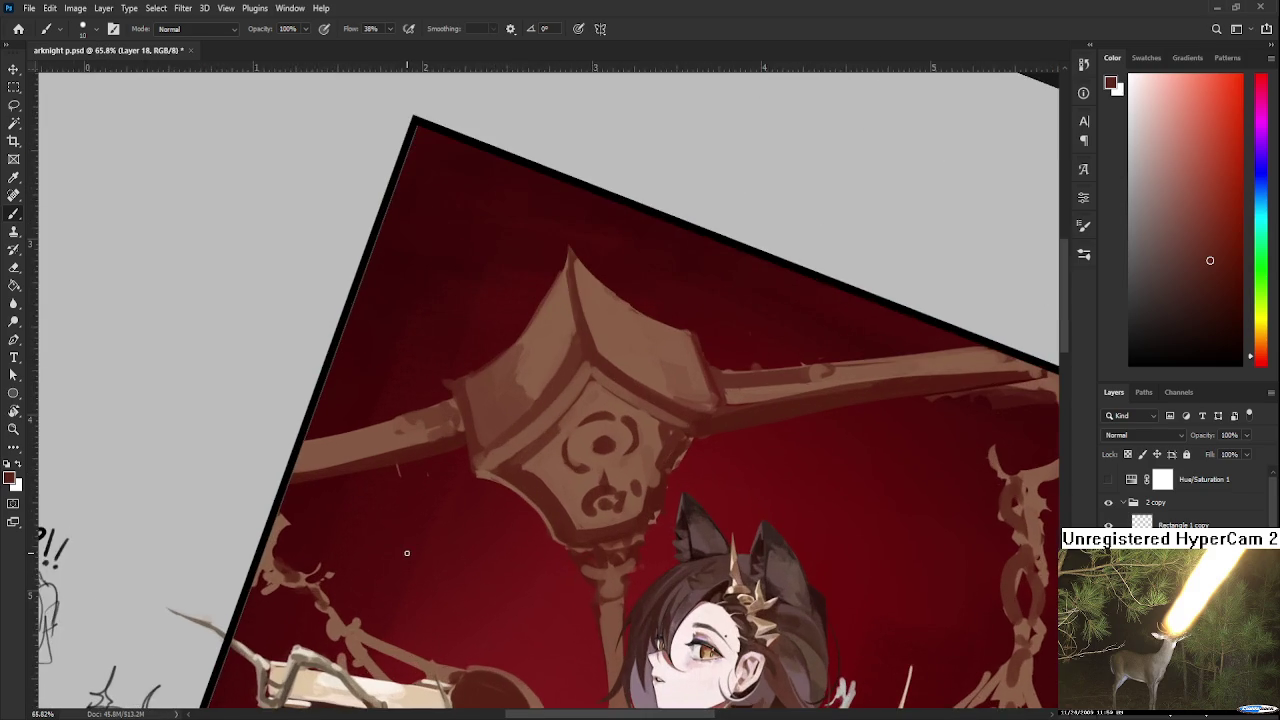
alt+click(509, 515)
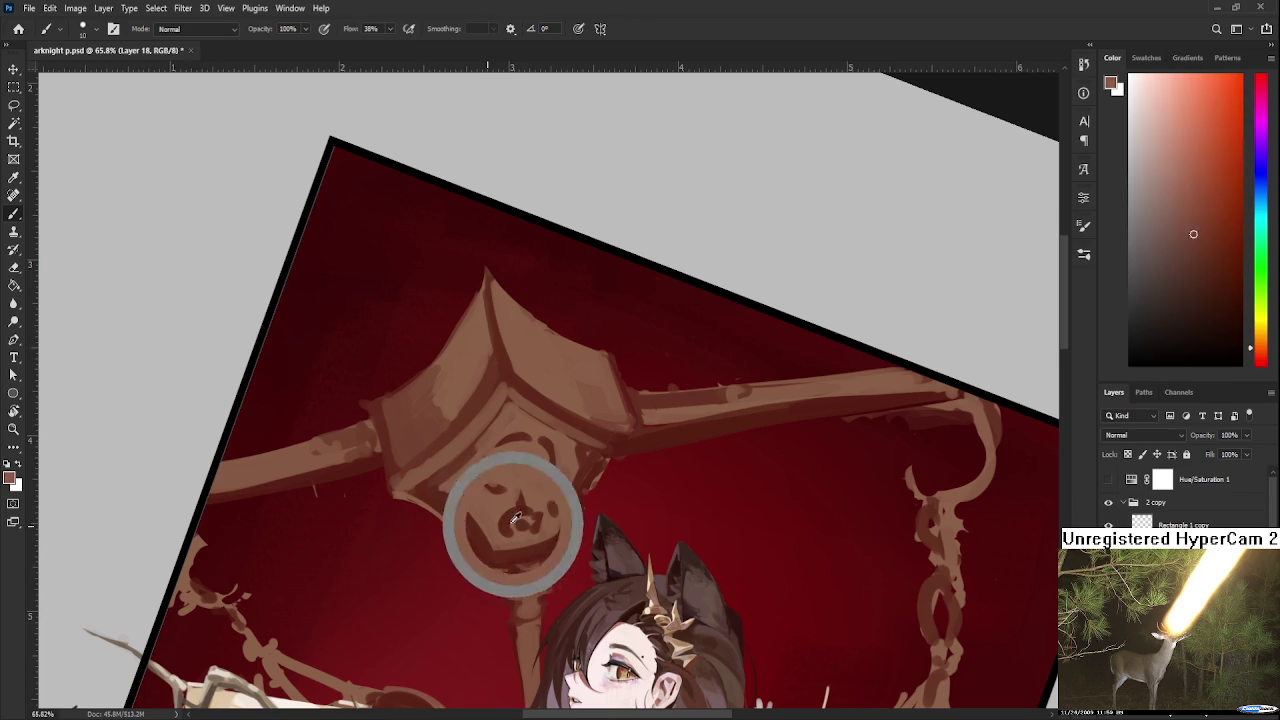
alt+click(524, 531)
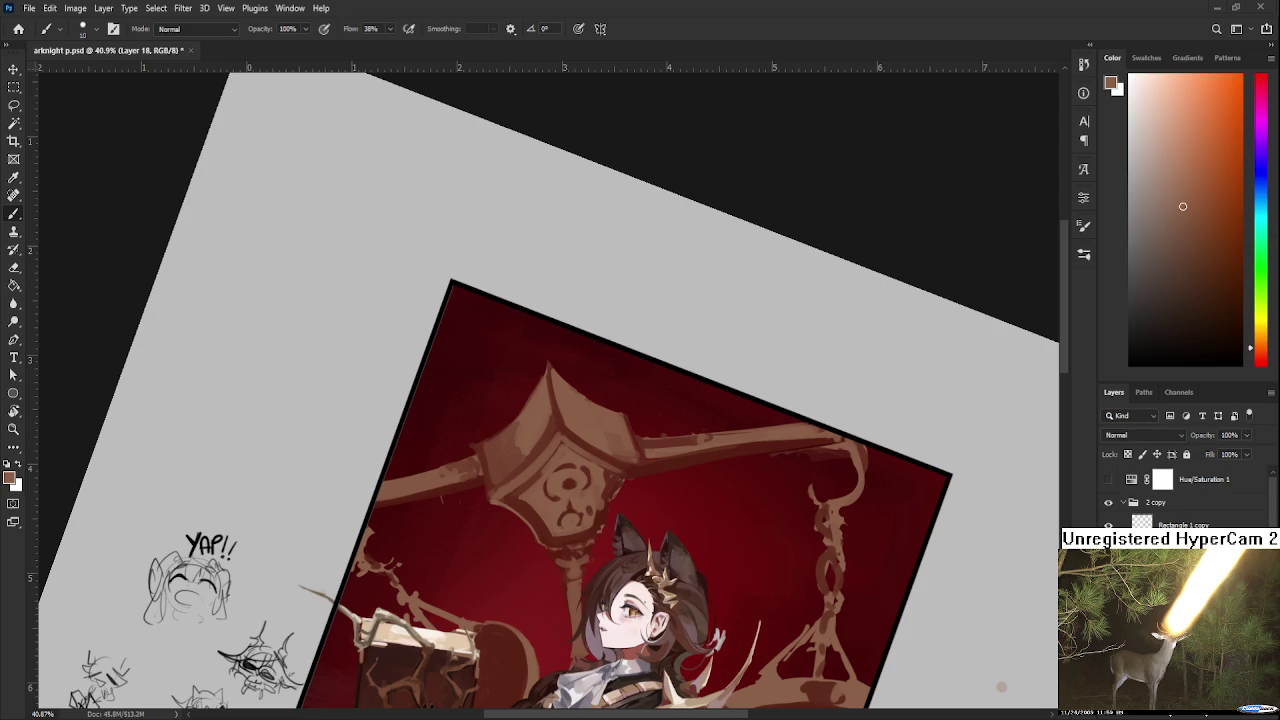
Sample several light and dark browns from the scale's medallion.
alt+click(576, 481)
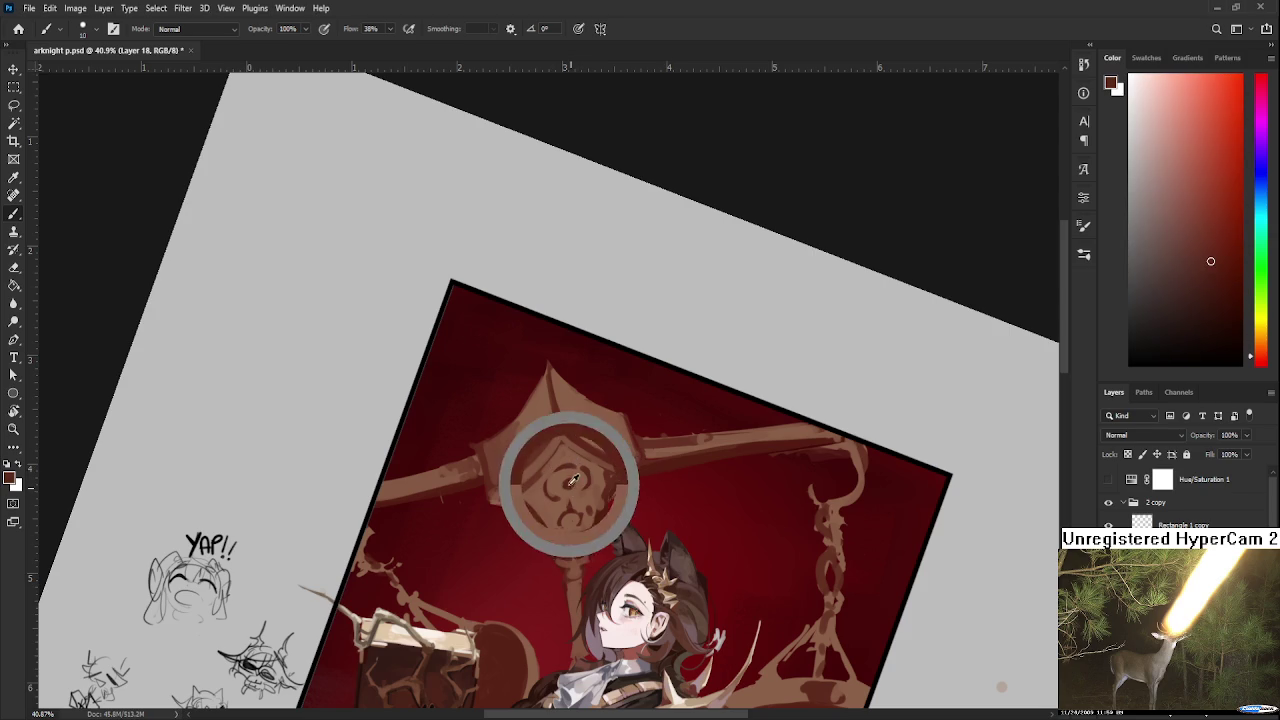
drag(576, 481, 558, 397)
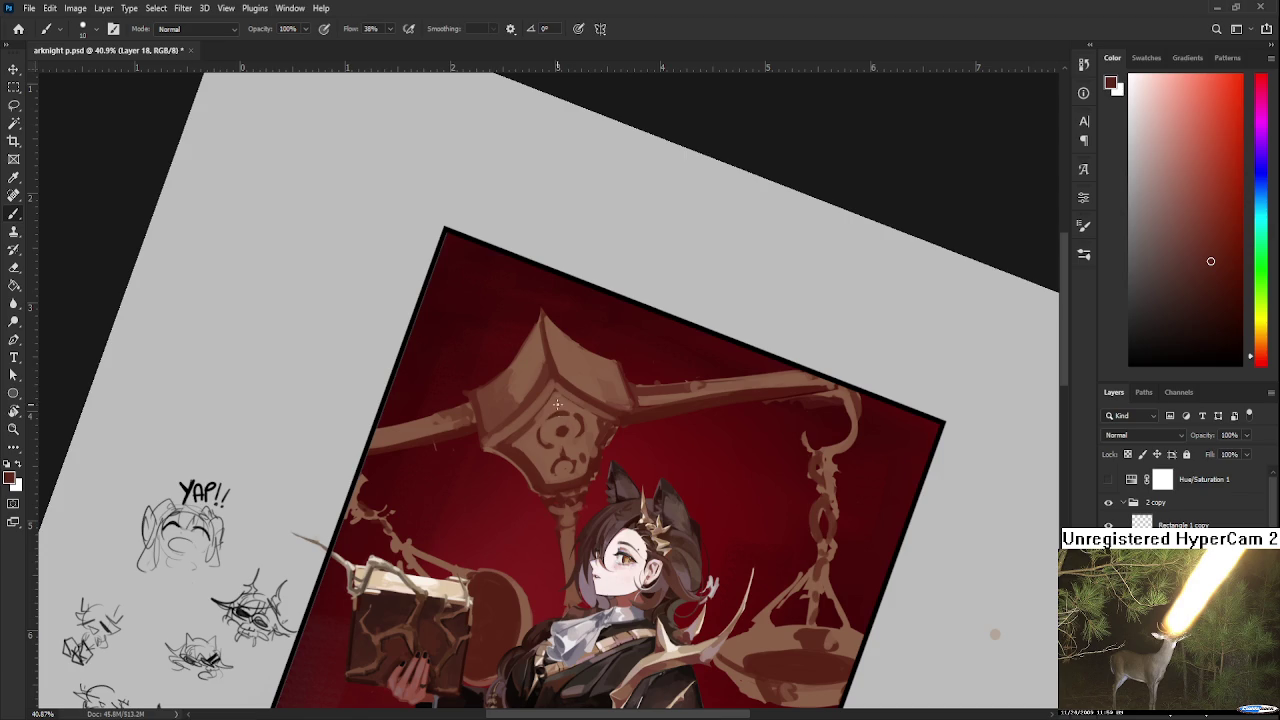
alt+click(570, 402)
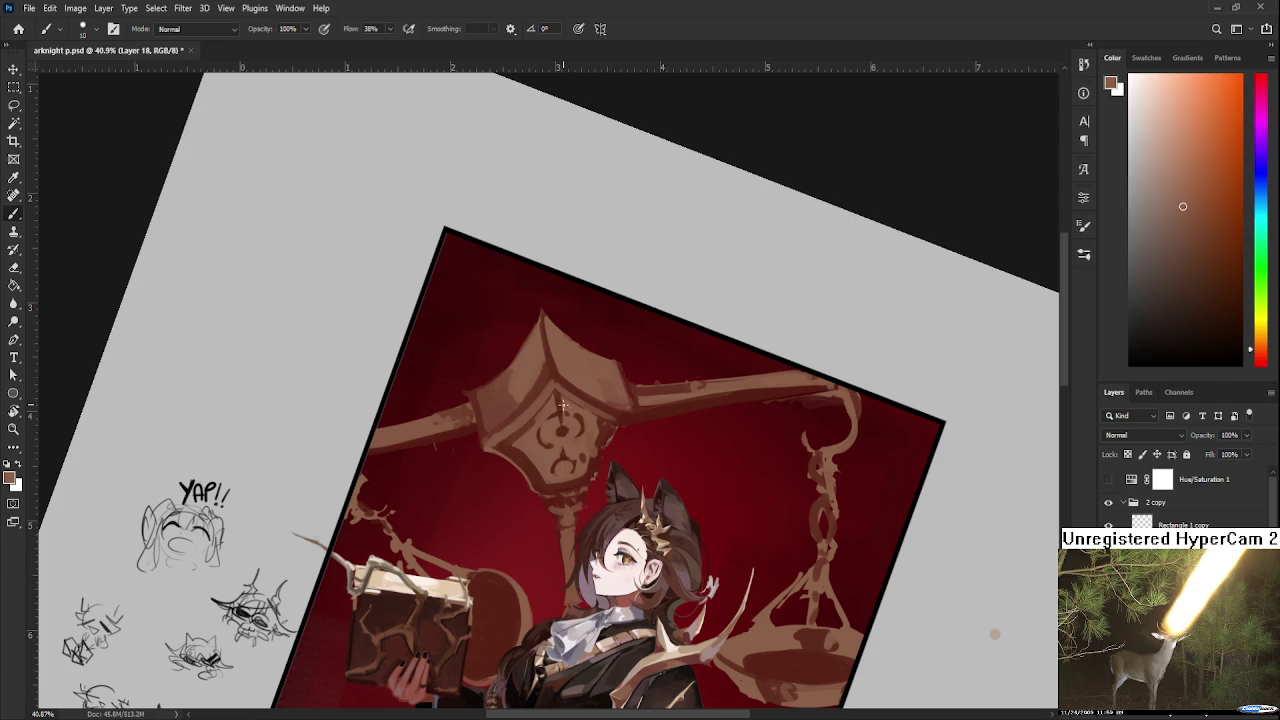
alt+click(561, 401)
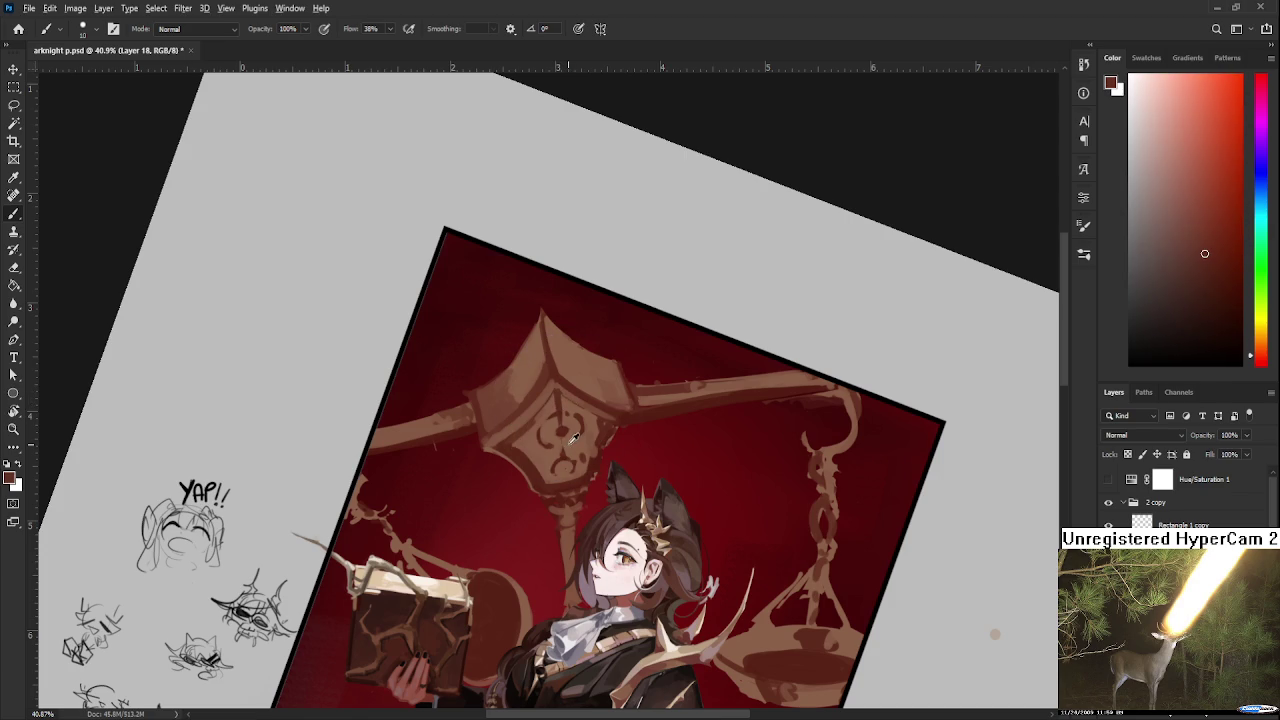
alt+click(566, 444)
alt+click(574, 456)
alt+click(562, 446)
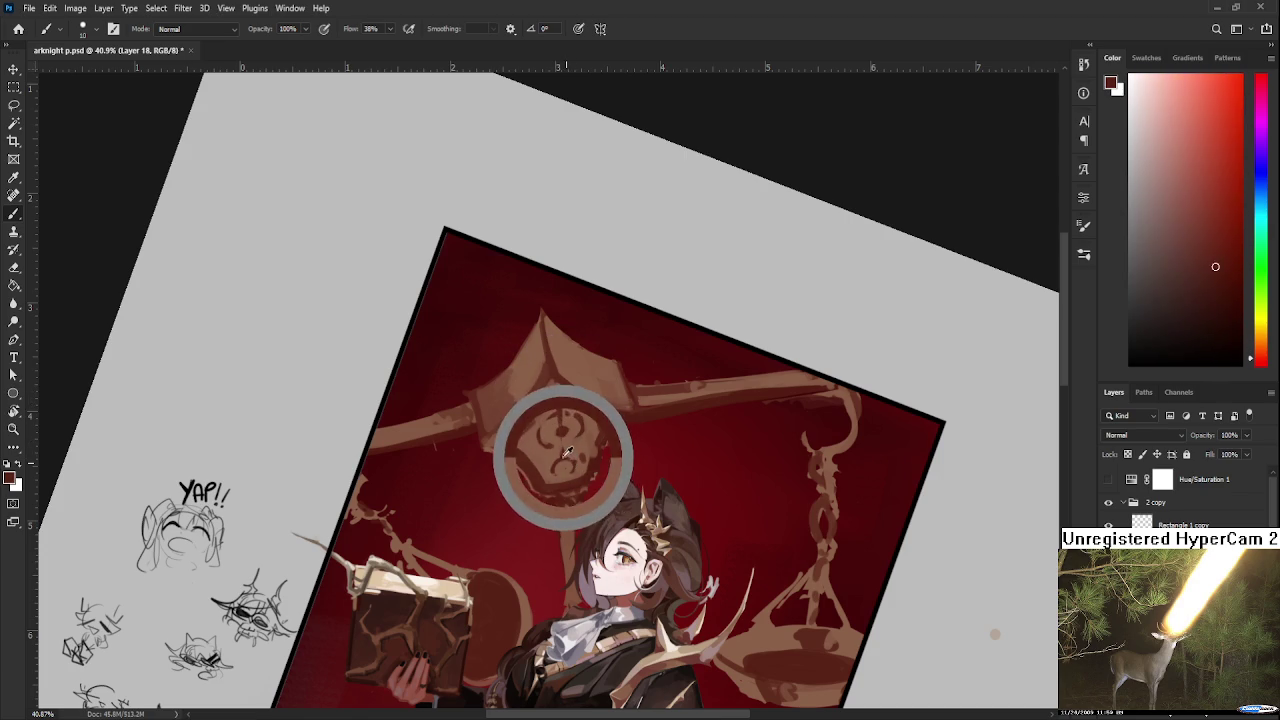
alt+click(566, 462)
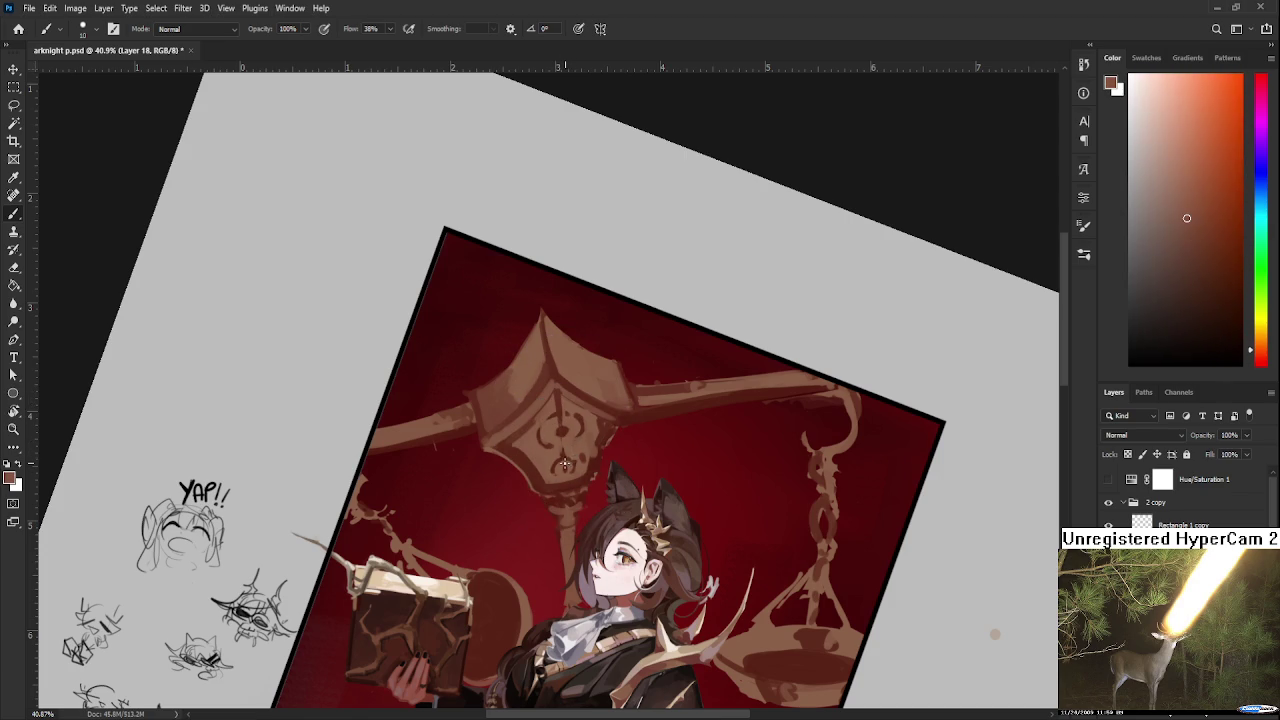
Enlarge the brush and settle on the dark red background colour for painting.
drag(602, 450, 580, 458)
alt+click(572, 452)
alt+click(580, 438)
key(bracketright)
key(bracketright)
alt+click(568, 446)
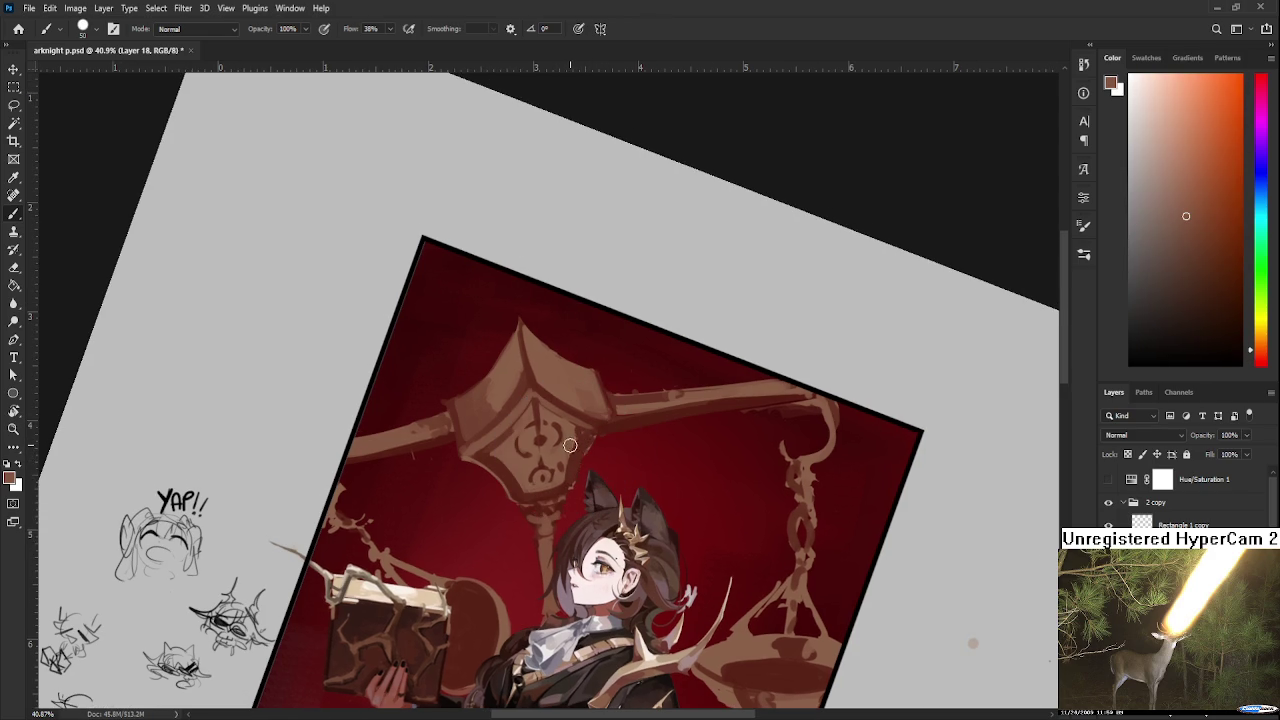
alt+click(568, 432)
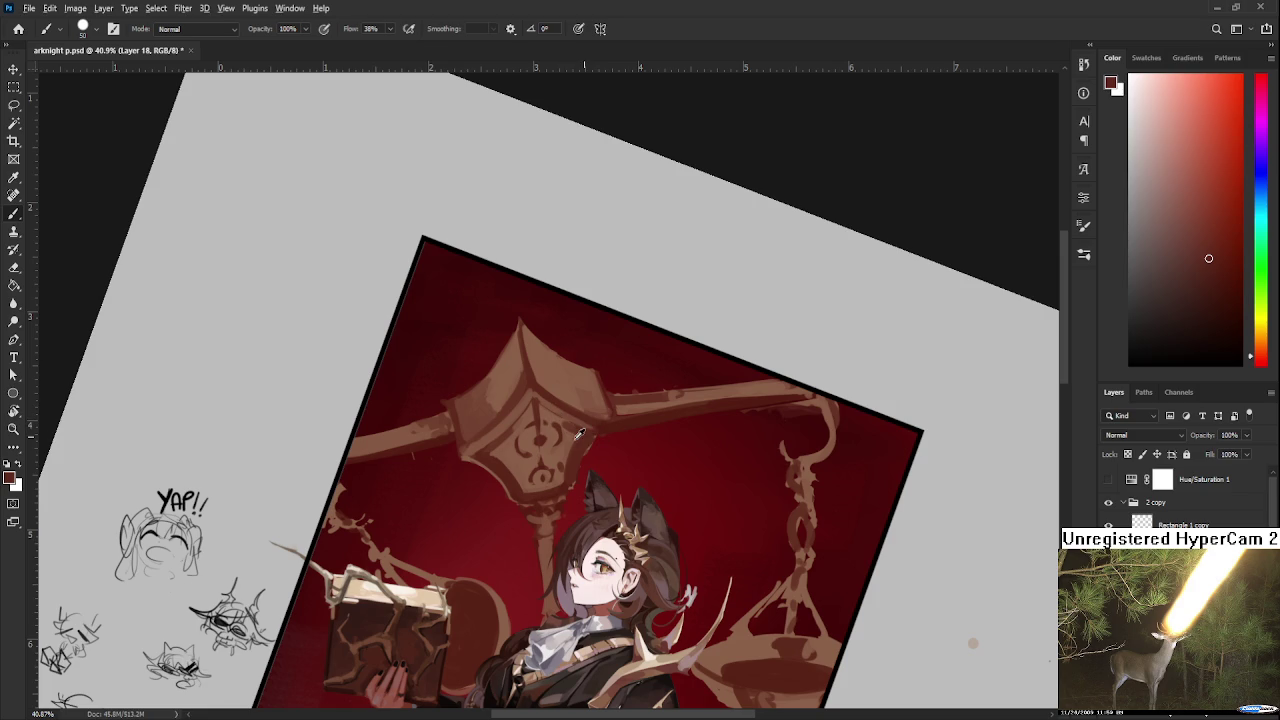
alt+click(571, 440)
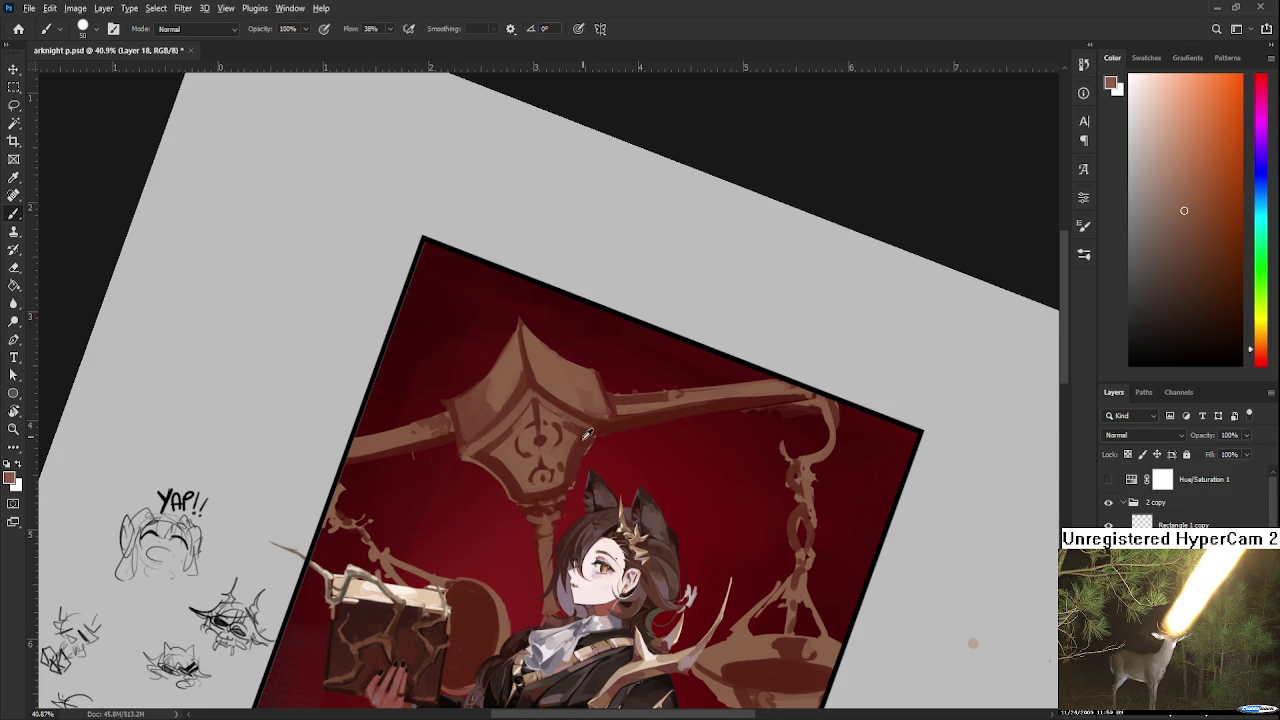
alt+click(584, 438)
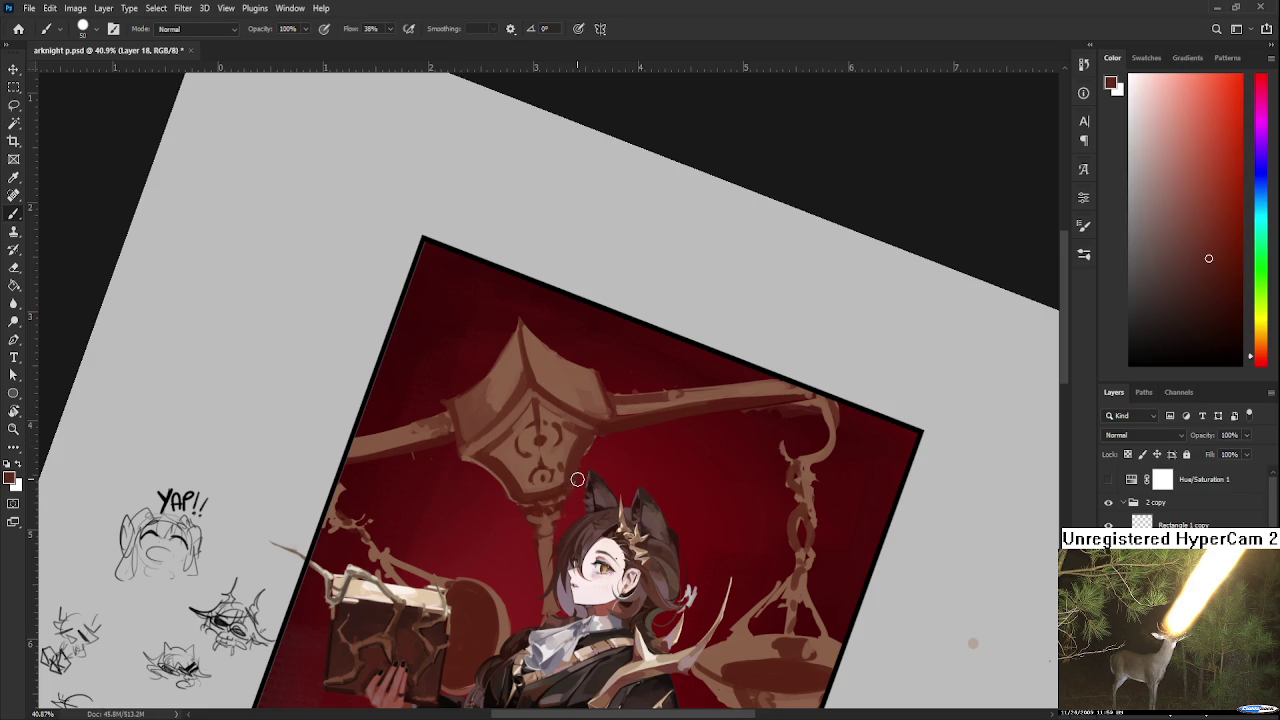
Tilt the canvas view slightly using canvas rotation.
scroll(577, 479, down, 3)
key(r)
drag(577, 479, 650, 512)
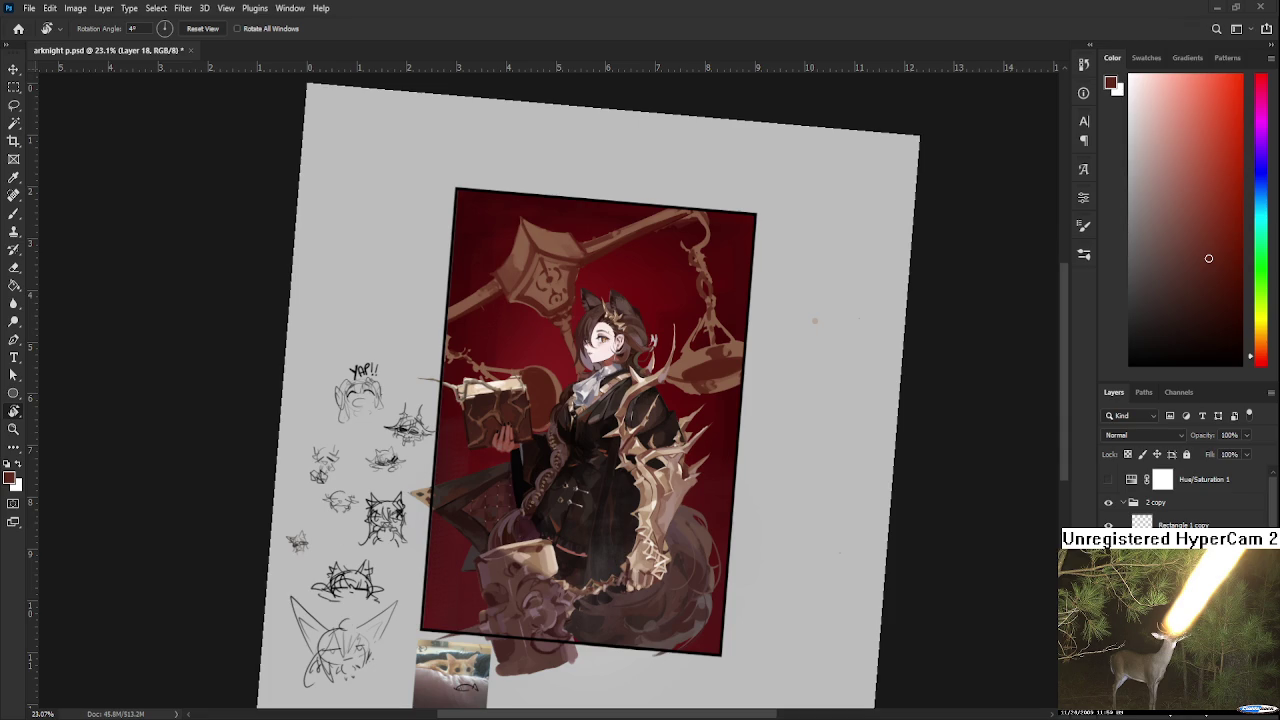
Zoom in to 54.4% on the hammer head and the character's face.
scroll(585, 215, up, 5)
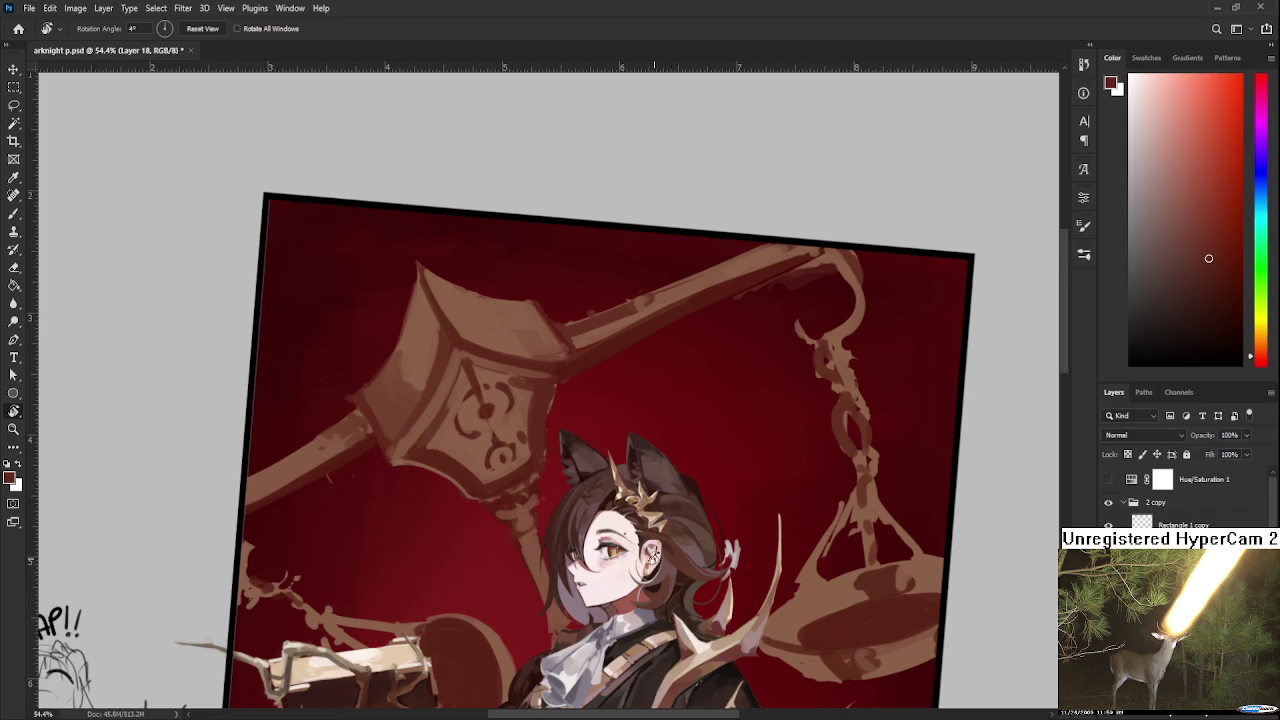
Straighten the view and sample the hammer-head brown, then the dark red background.
drag(541, 423, 525, 468)
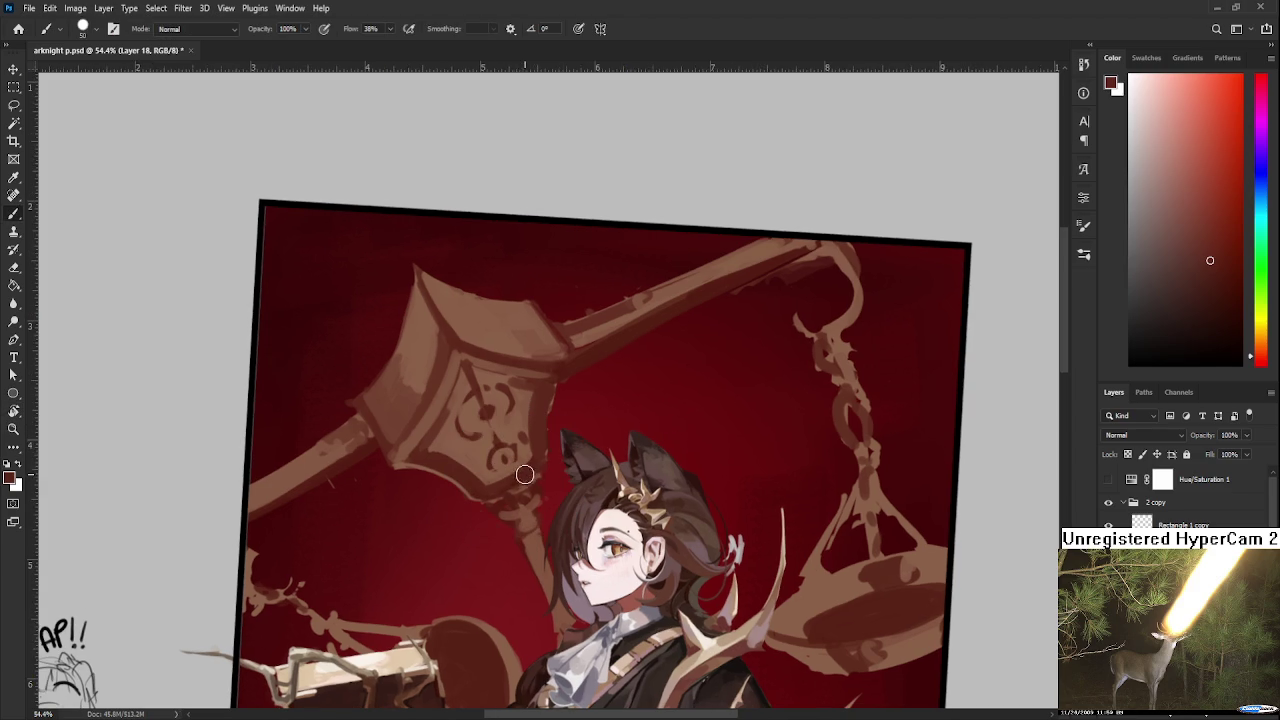
alt+click(510, 477)
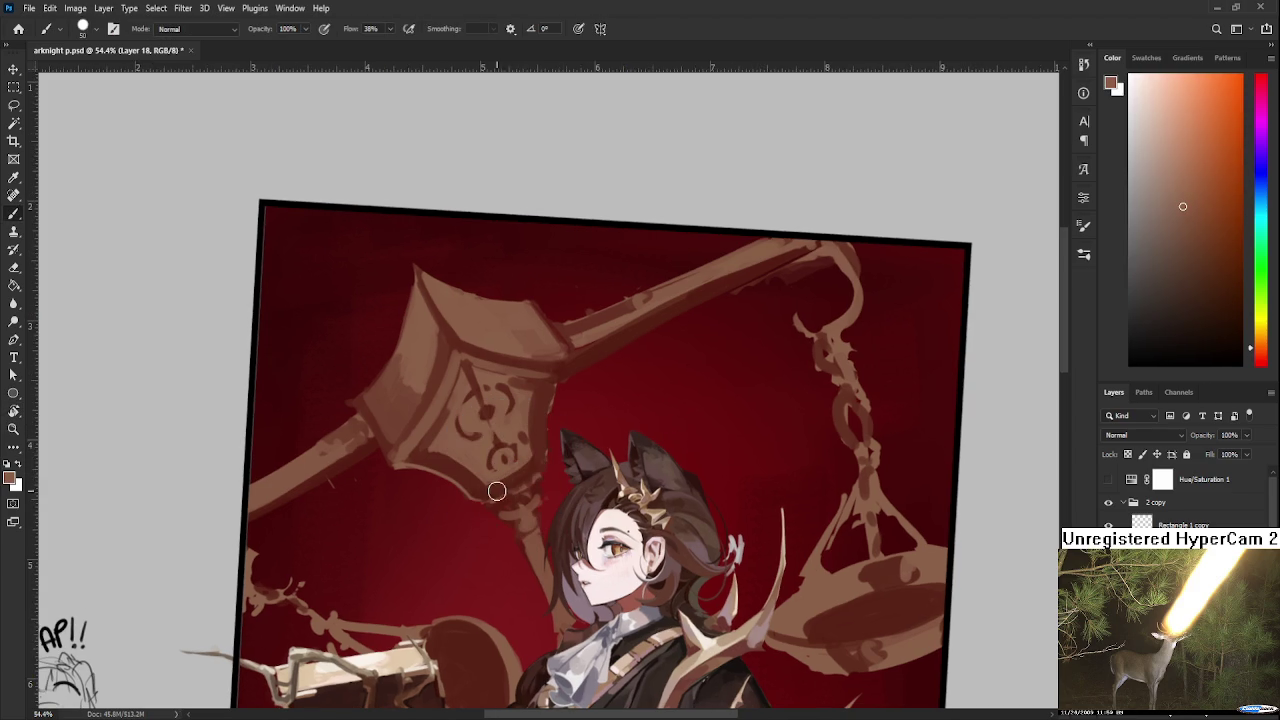
drag(533, 469, 529, 523)
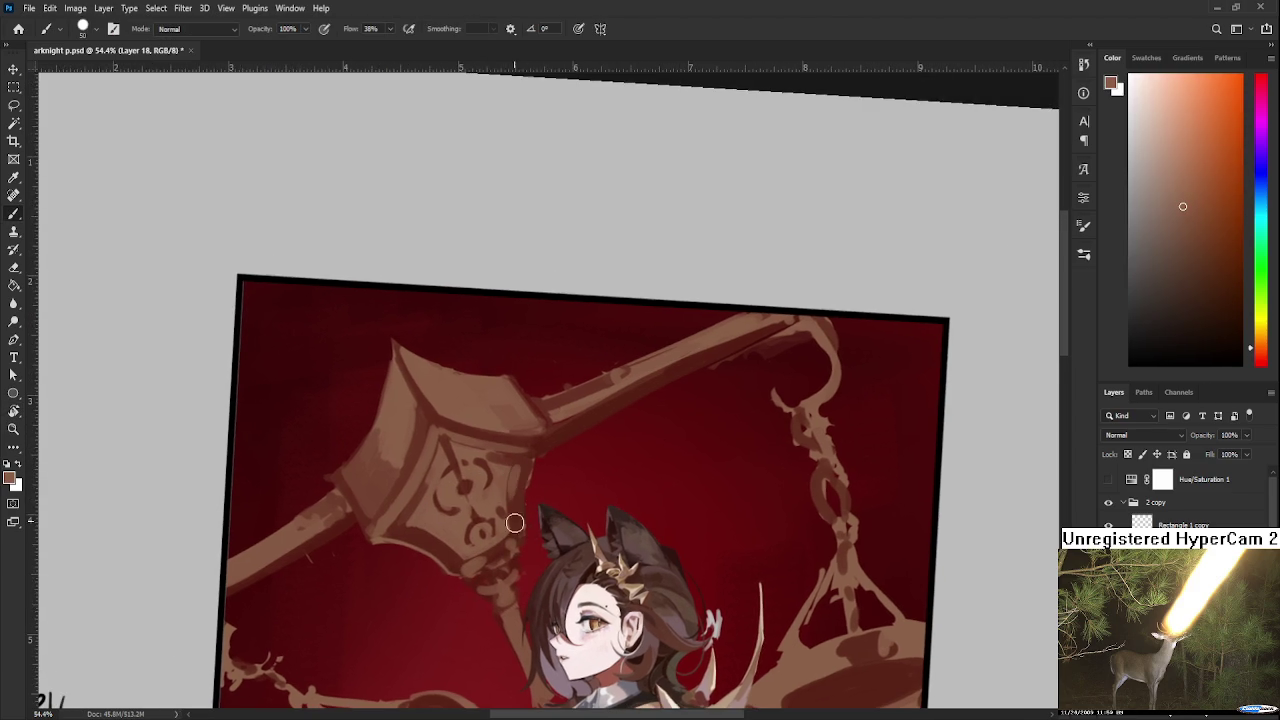
alt+click(518, 522)
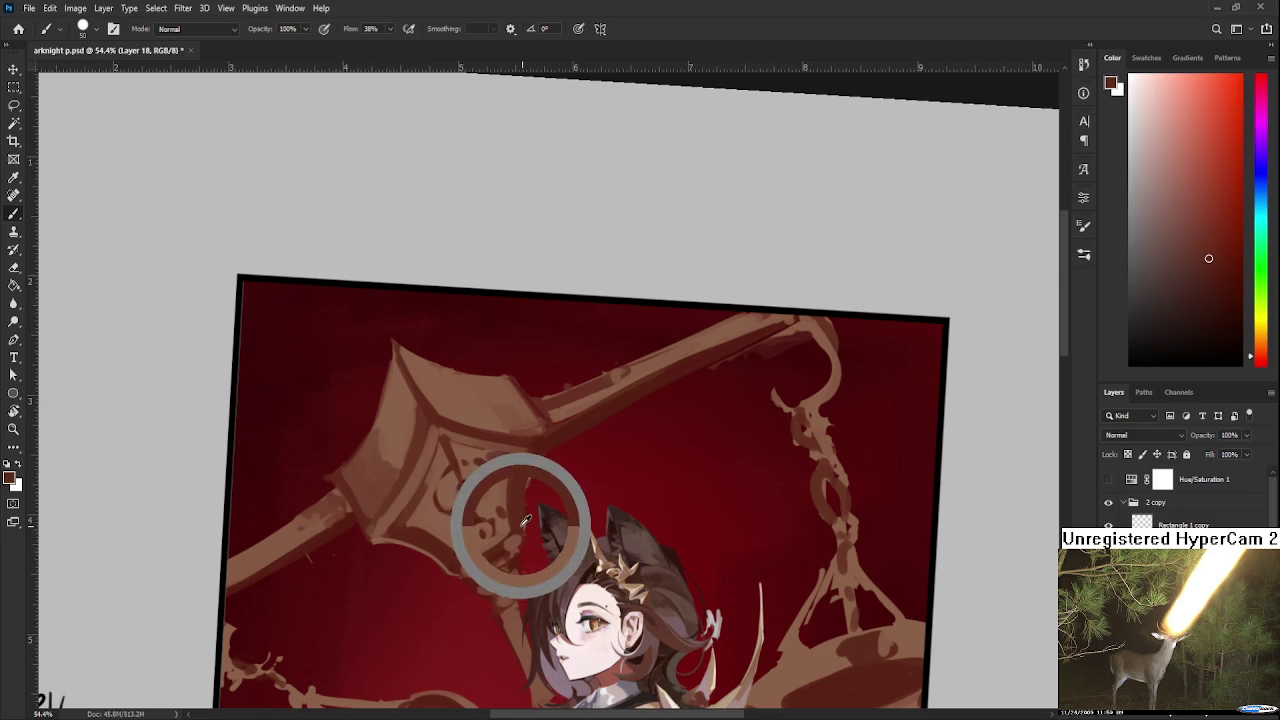
alt+click(515, 513)
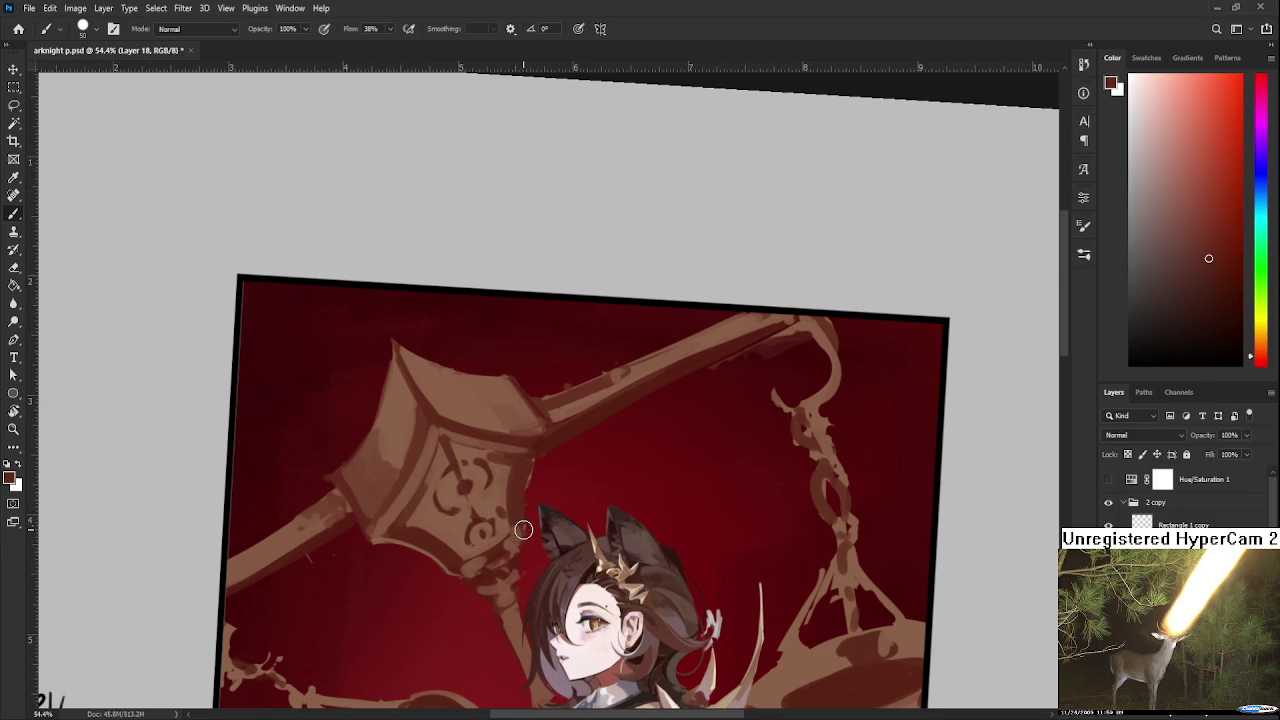
Reset the canvas rotation to 0° and zoom out to 33.78%.
scroll(523, 529, down, 3)
key(r)
key(Escape)
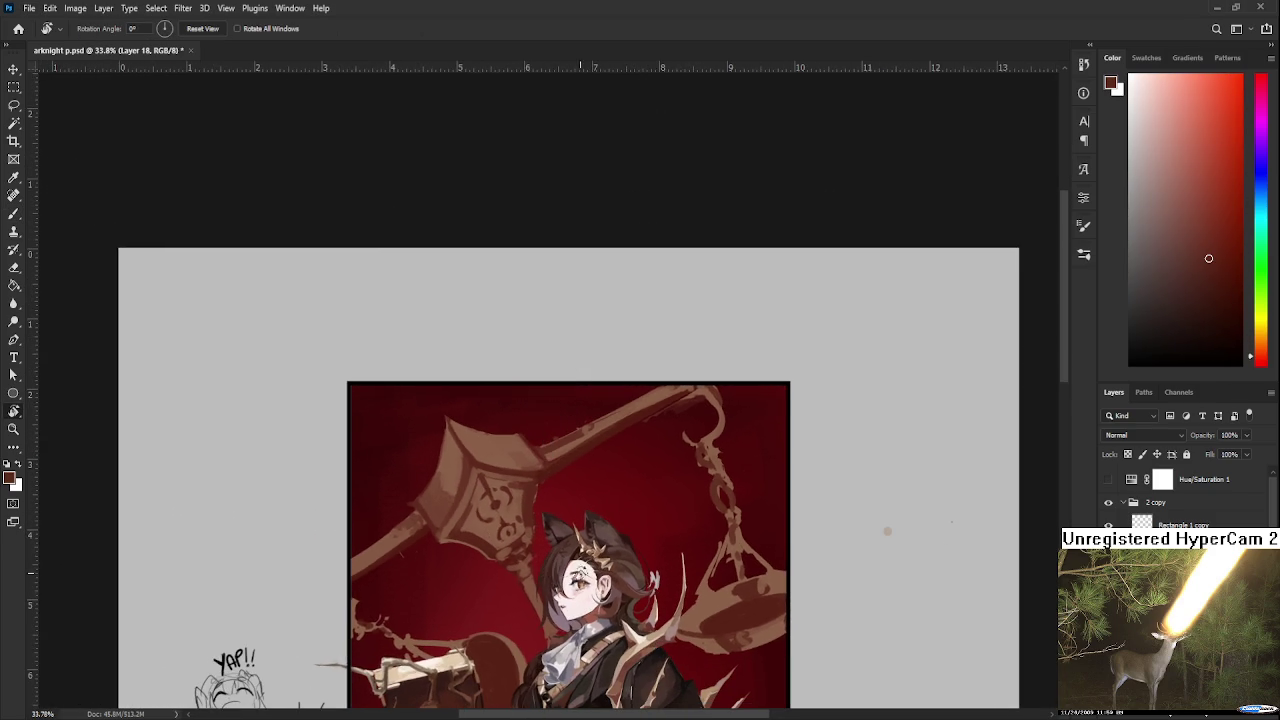
scroll(887, 531, up, 3)
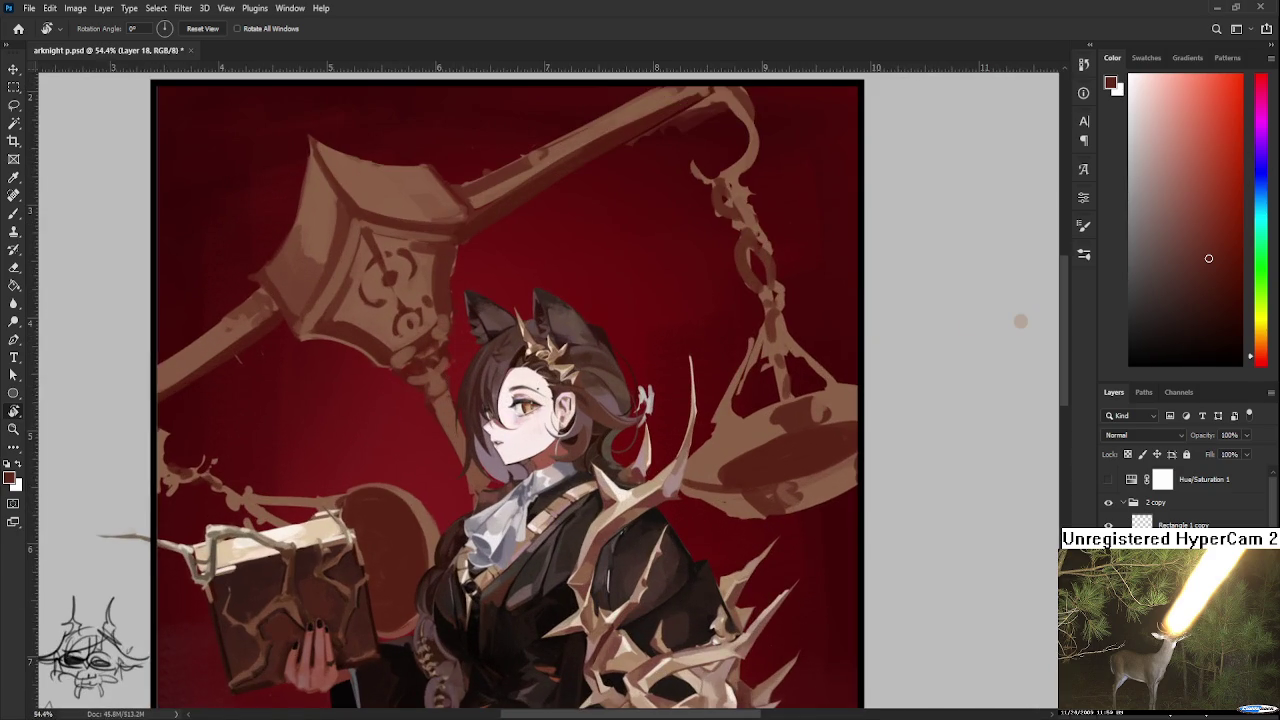
scroll(224, 386, up, 5)
scroll(206, 415, down, 5)
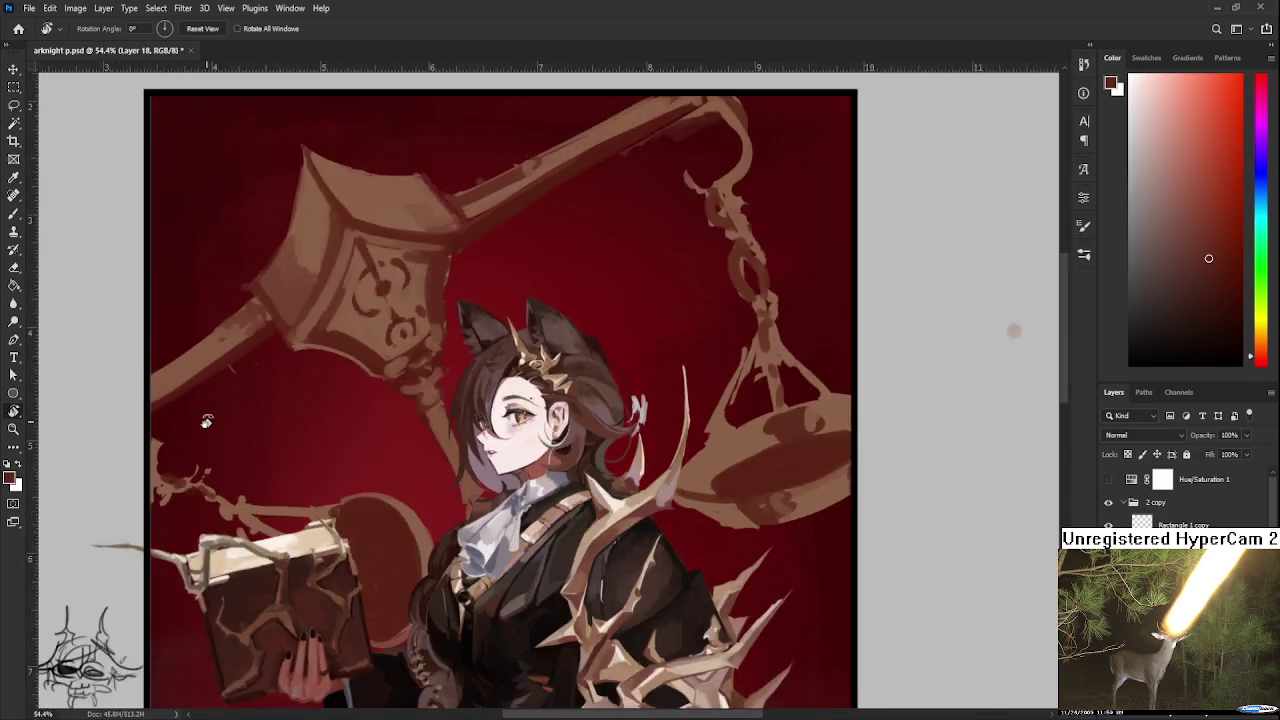
scroll(448, 477, up, 3)
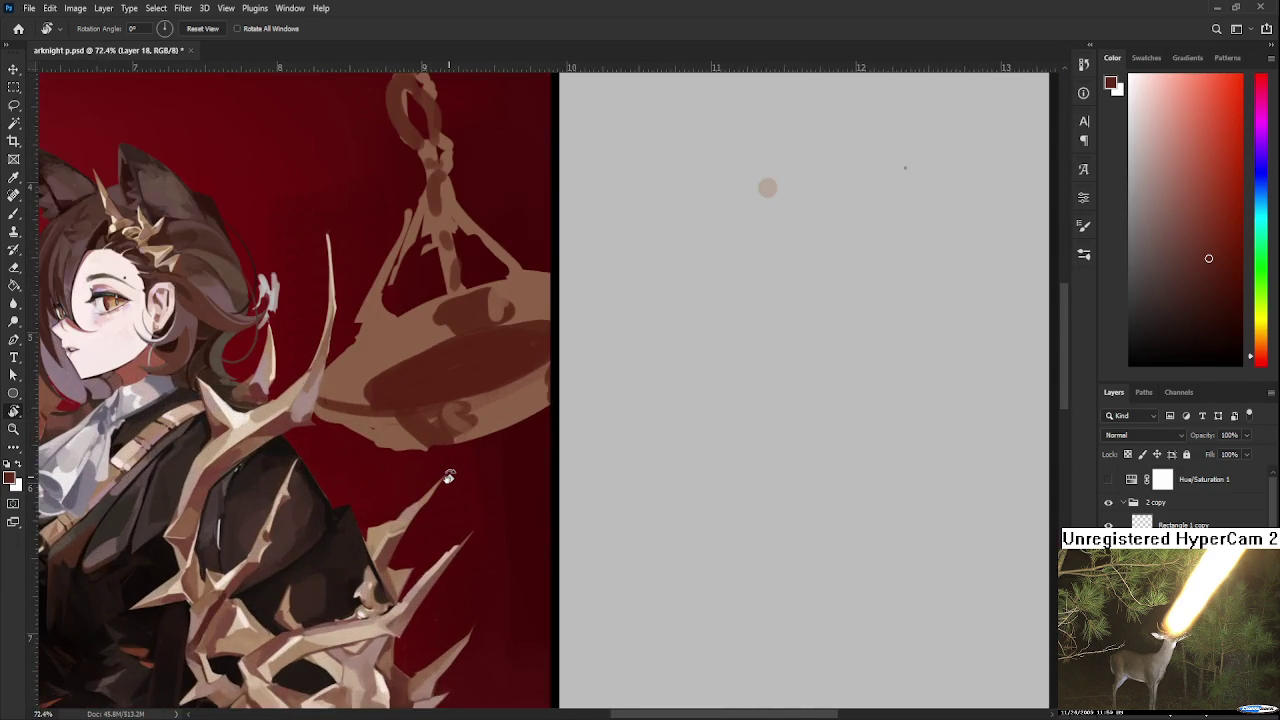
scroll(448, 477, down, 2)
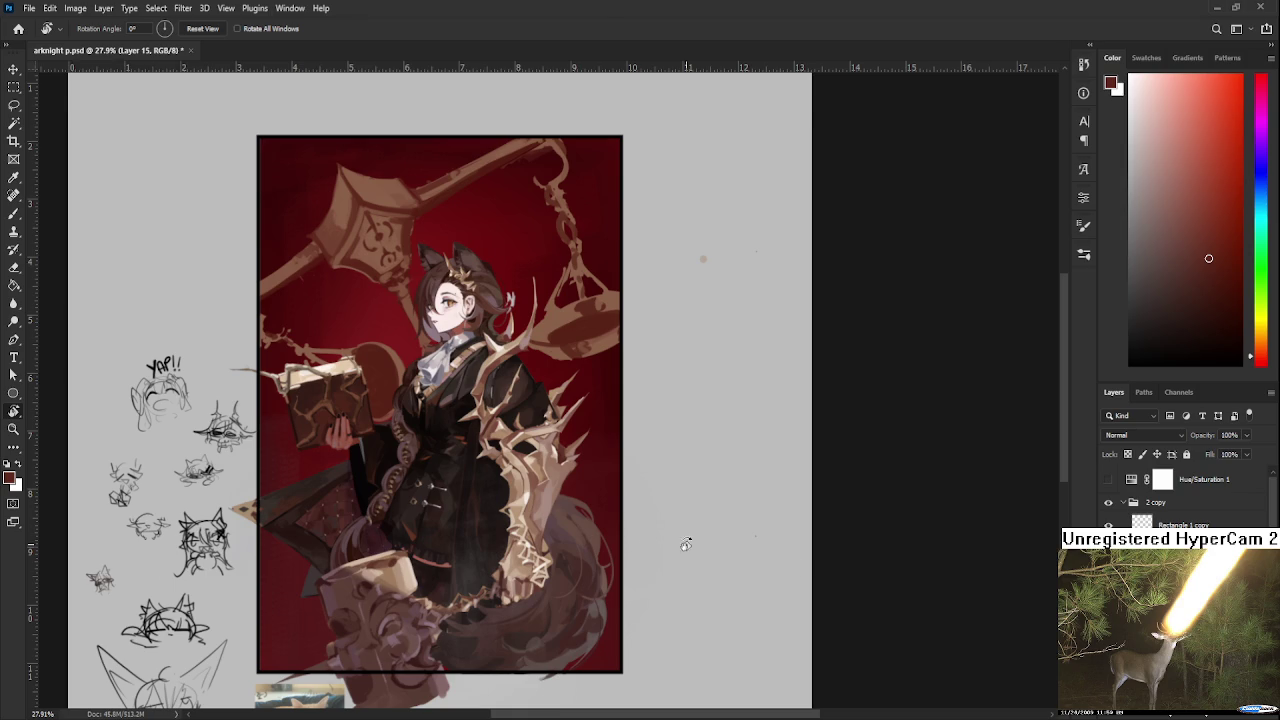
key(ctrl+t)
key(Return)
key(r)
scroll(471, 461, up, 1)
scroll(471, 461, up, 1)
scroll(471, 461, up, 2)
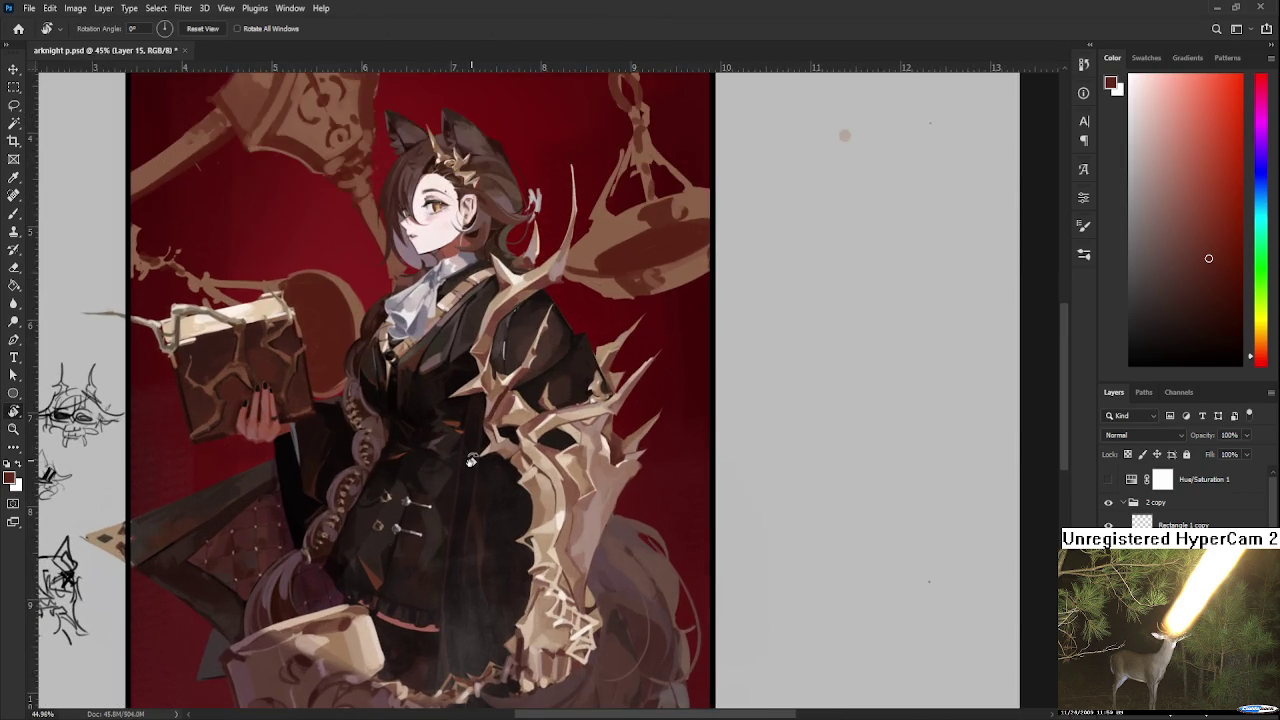
scroll(471, 461, down, 4)
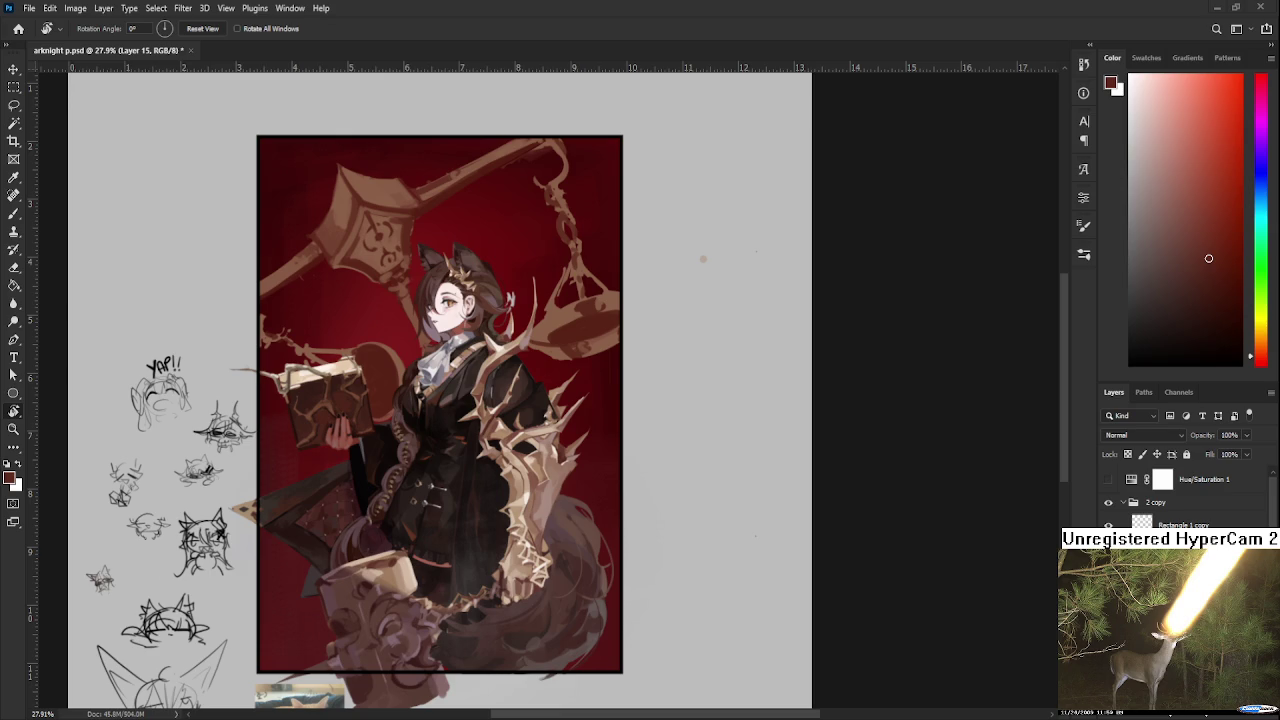
scroll(338, 250, up, 1)
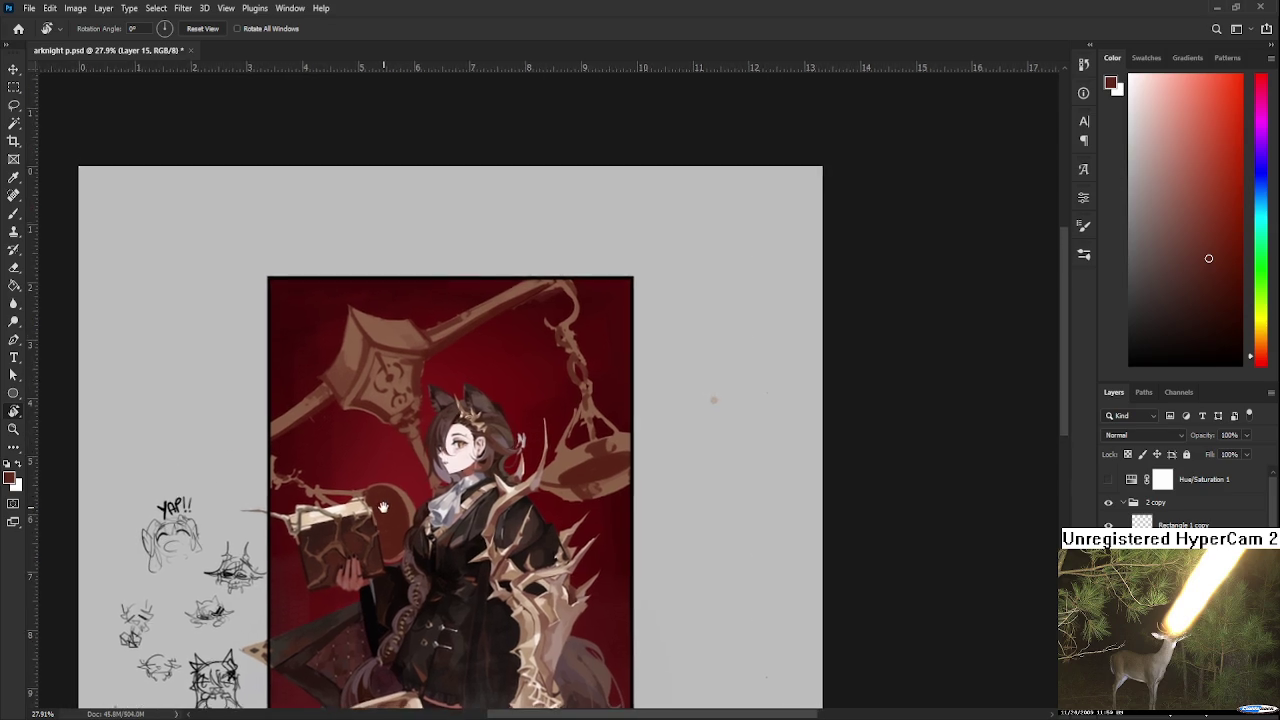
scroll(338, 250, up, 1)
scroll(338, 250, up, 2)
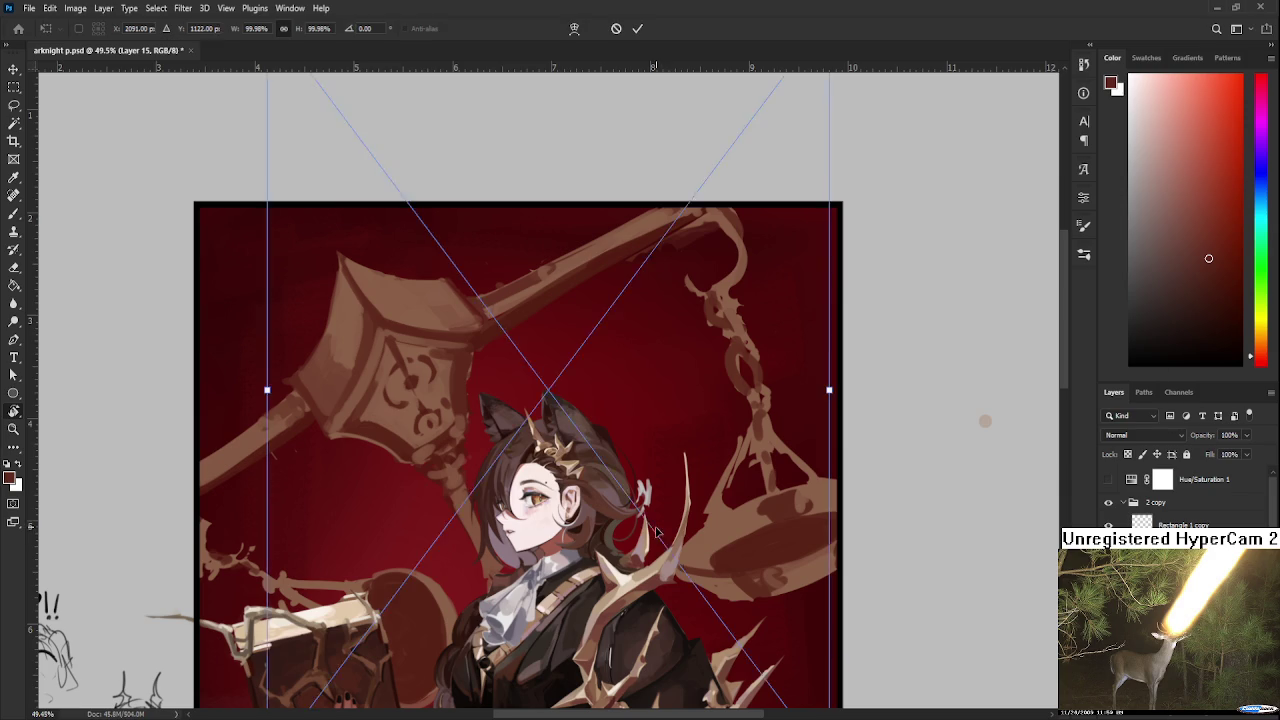
Paste the glasses-girl meme image and move it above the artwork.
key(ctrl+v)
key(Return)
key(r)
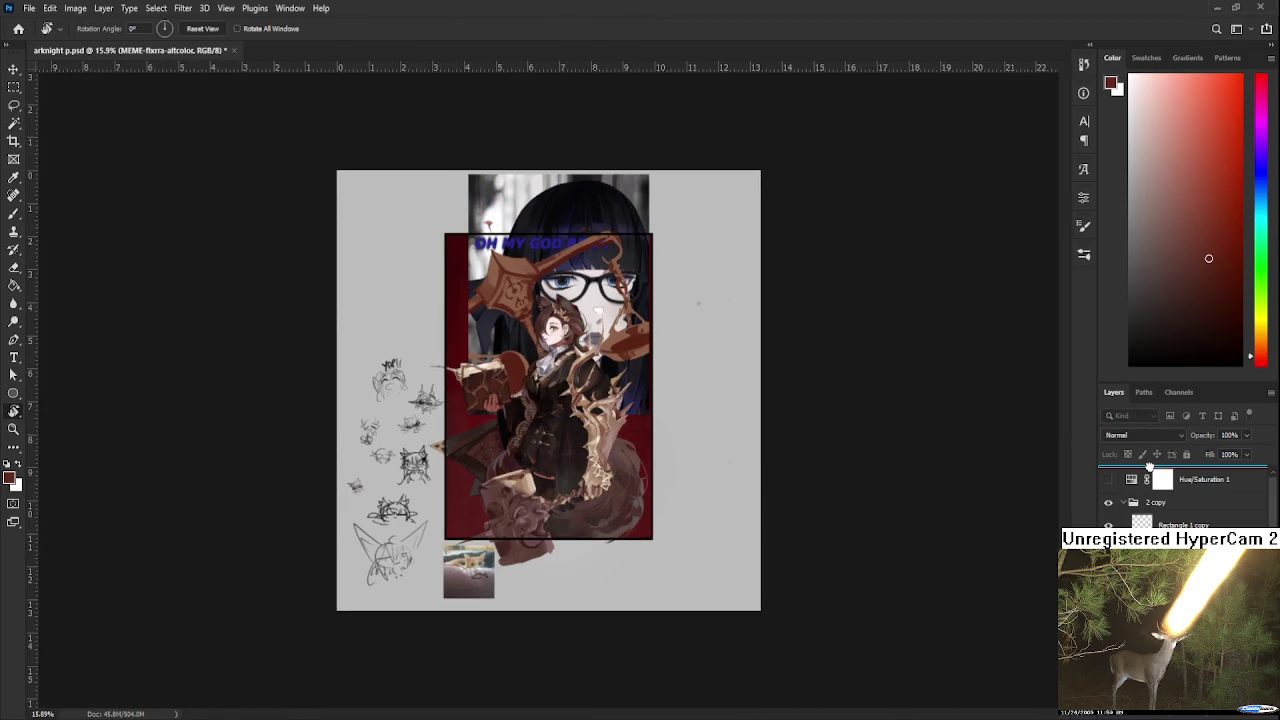
key(ctrl+bracketleft)
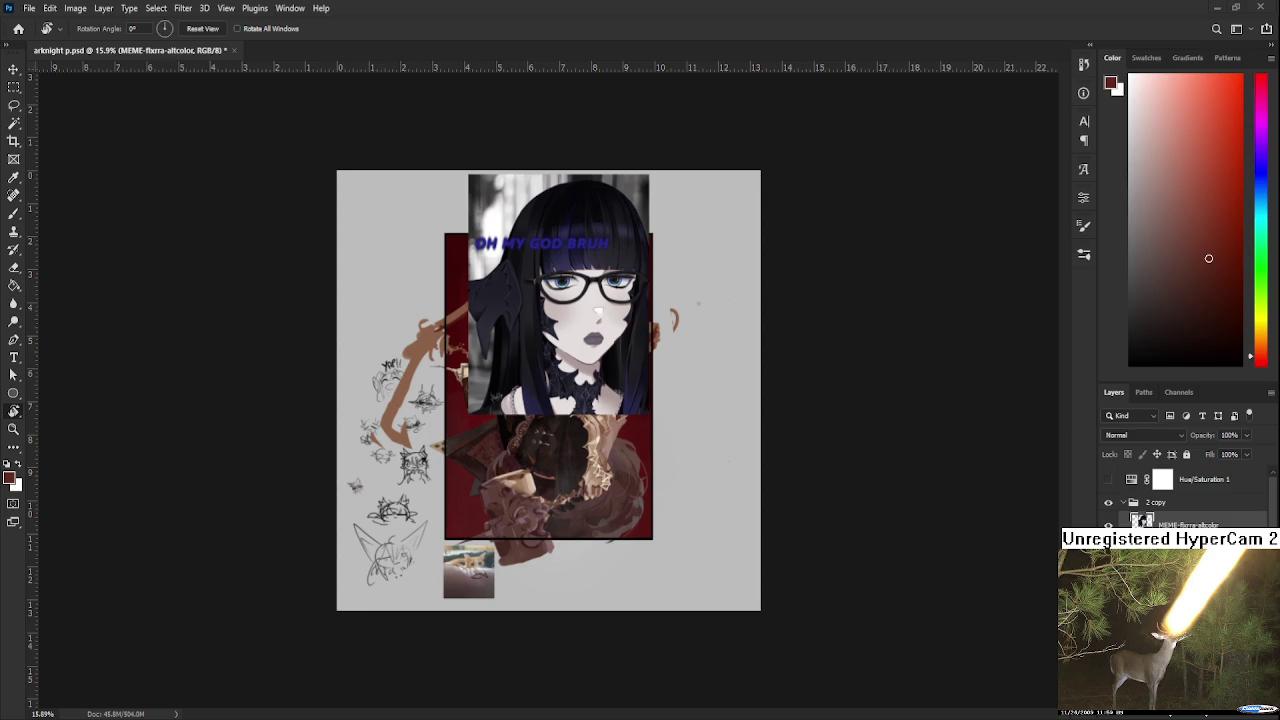
Zoom in on the meme girl's face, then hide the meme layer.
key(ctrl+plus)
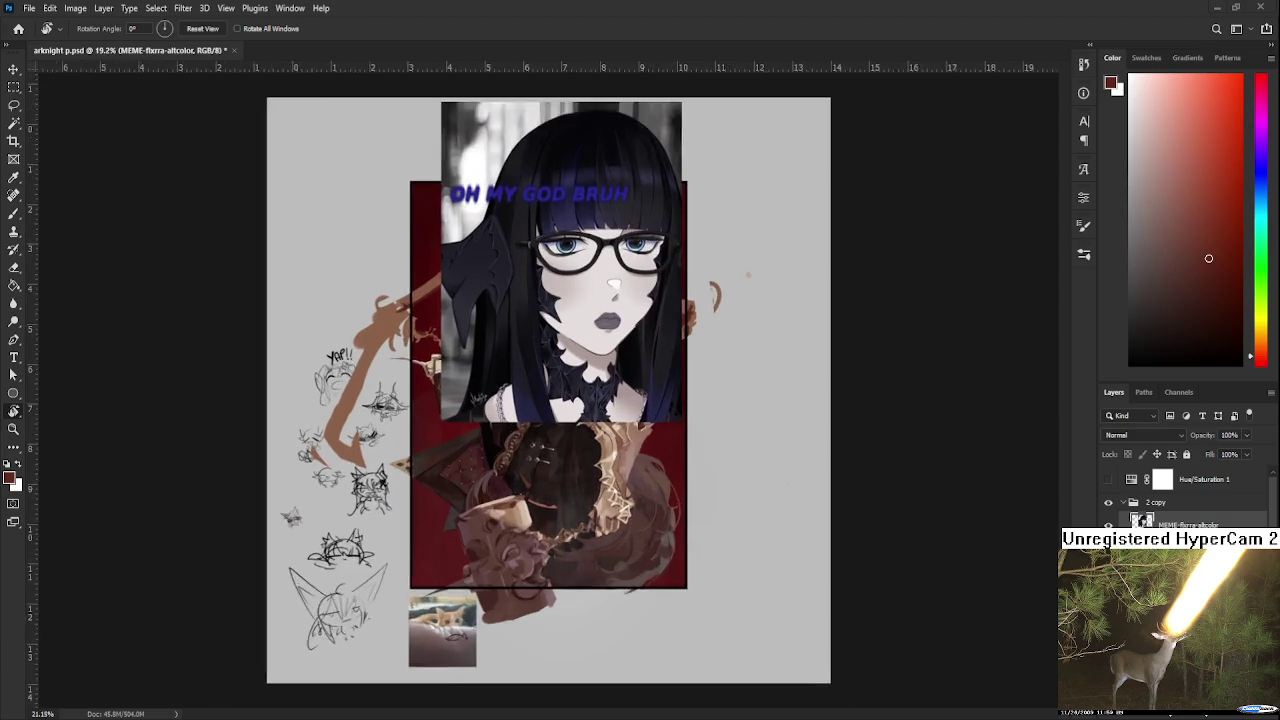
scroll(100, 630, up, 2)
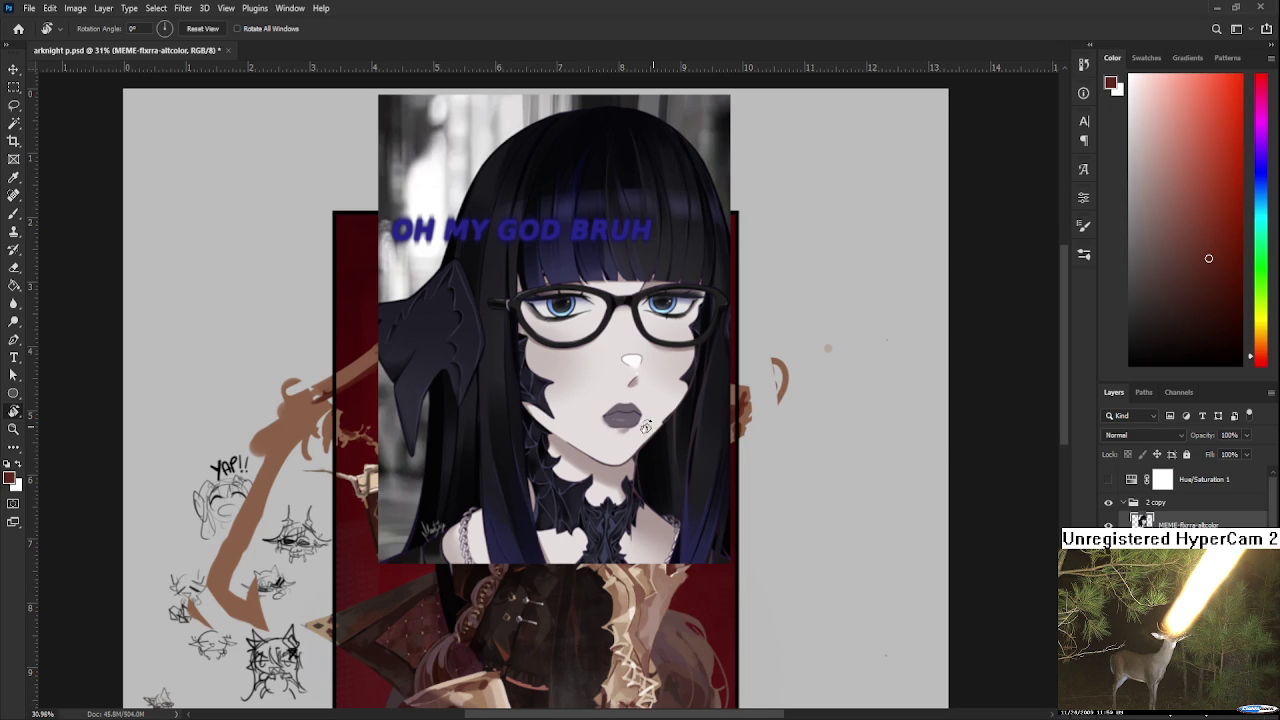
click(18, 28)
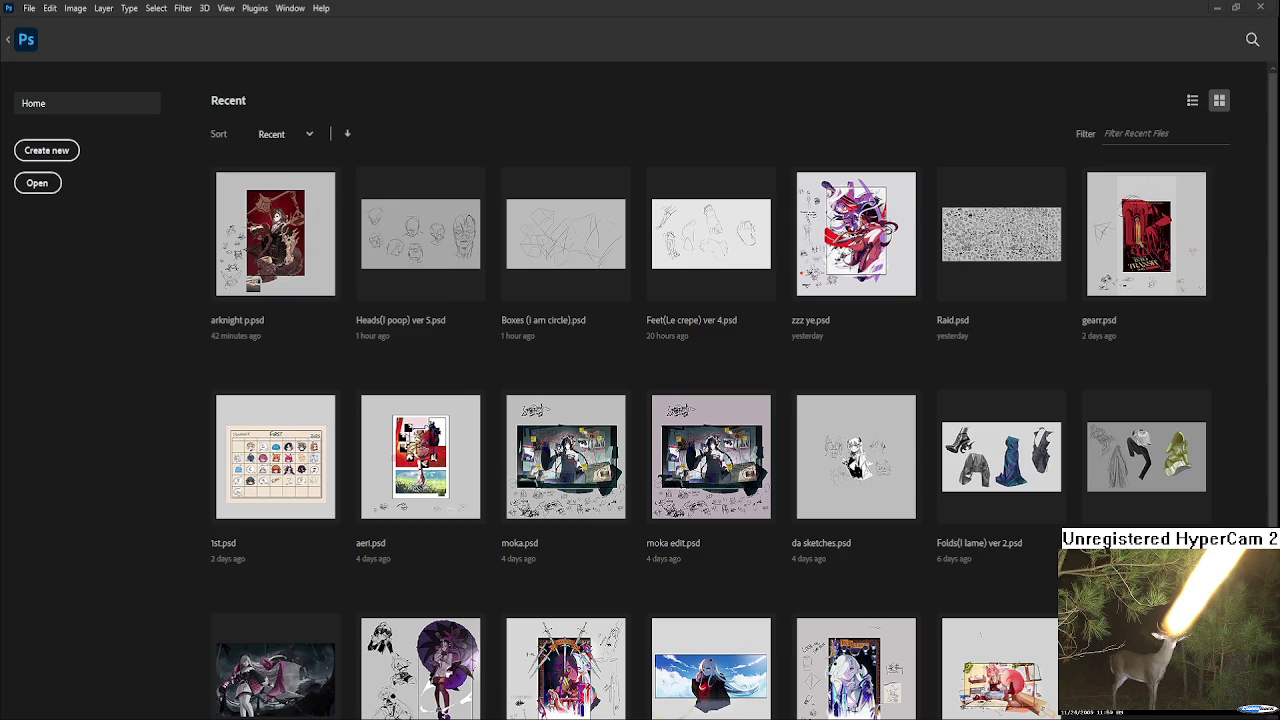
Switch to the Raid.psd sketch sheet and zoom in on the sketched face.
click(1000, 240)
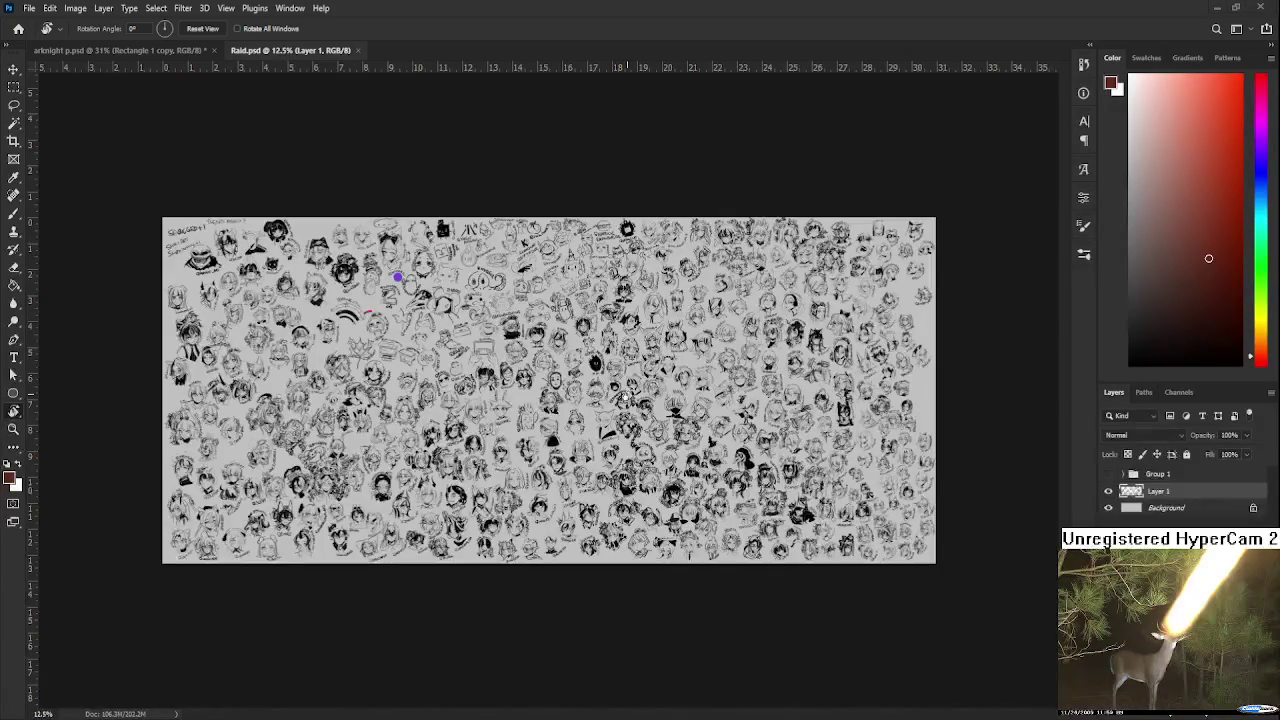
scroll(817, 390, up, 1)
scroll(817, 390, up, 2)
scroll(817, 390, up, 1)
scroll(817, 390, up, 1)
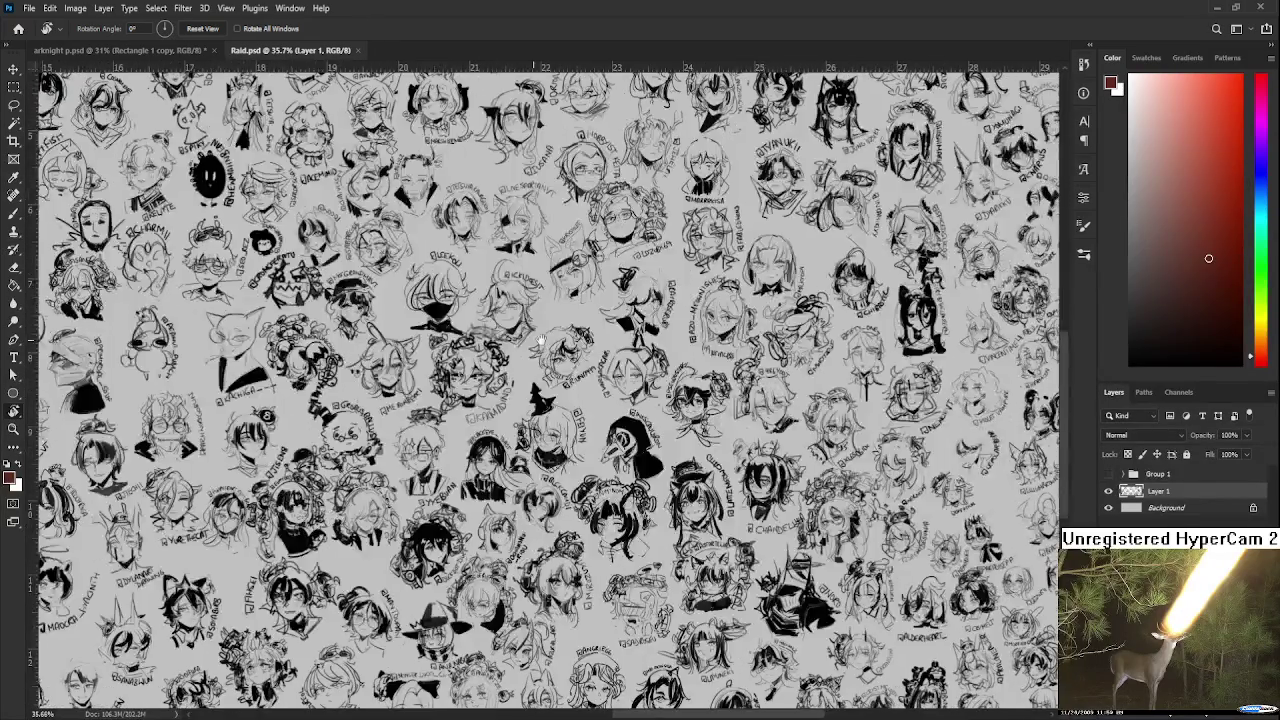
scroll(453, 297, up, 3)
scroll(500, 320, up, 3)
scroll(594, 346, up, 2)
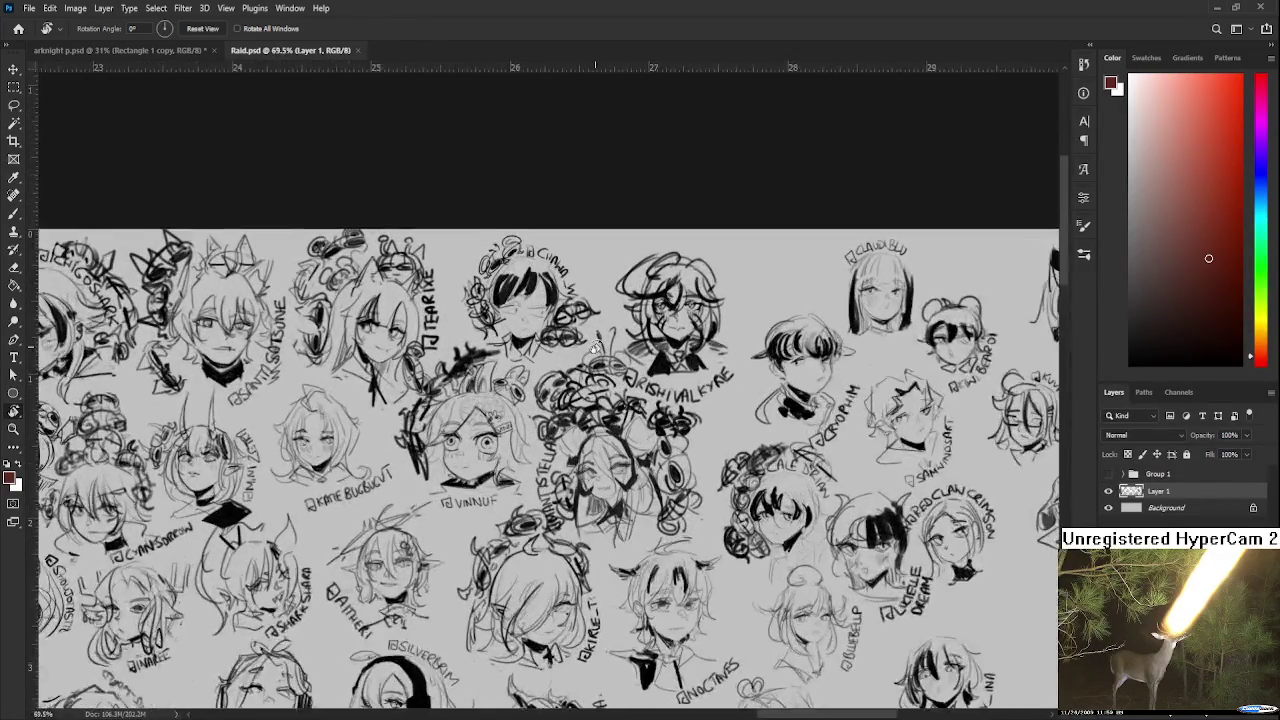
scroll(594, 346, up, 3)
Draw black looping strokes around the sketched face's eye.
key(b)
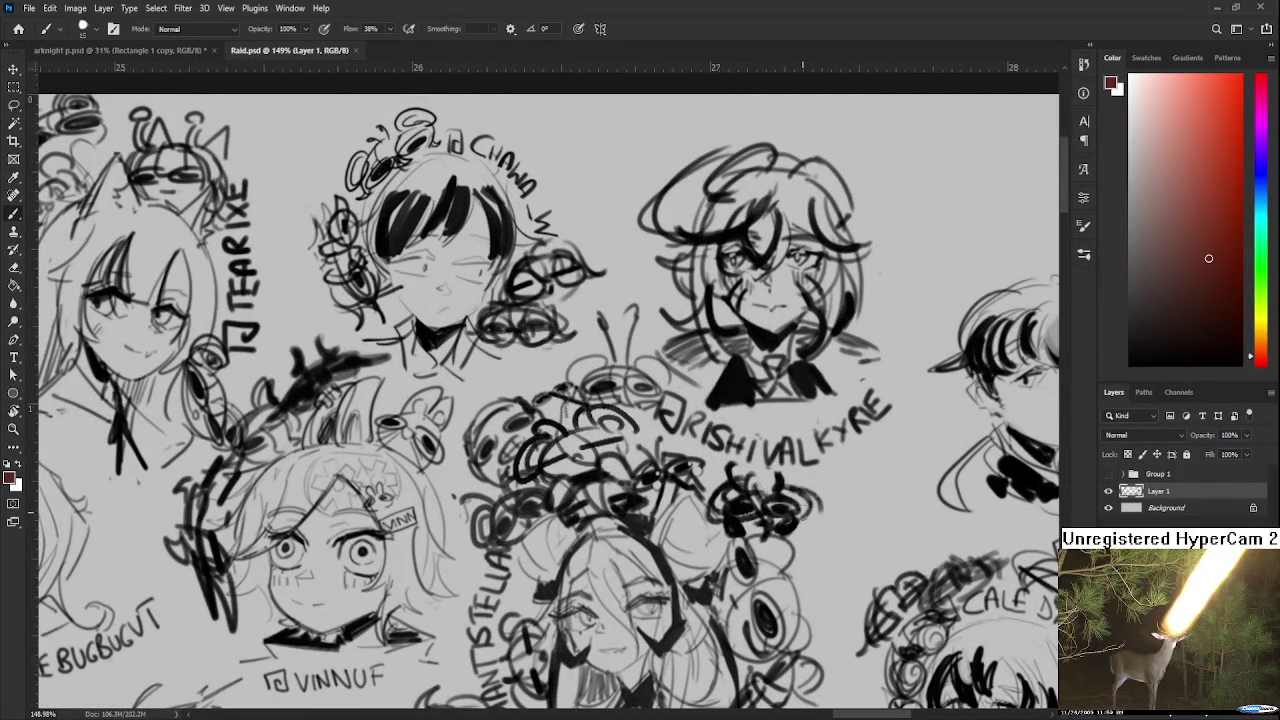
drag(830, 545, 810, 626)
key(d)
key(ctrl+z)
drag(815, 545, 798, 630)
key(ctrl+z)
drag(820, 542, 815, 632)
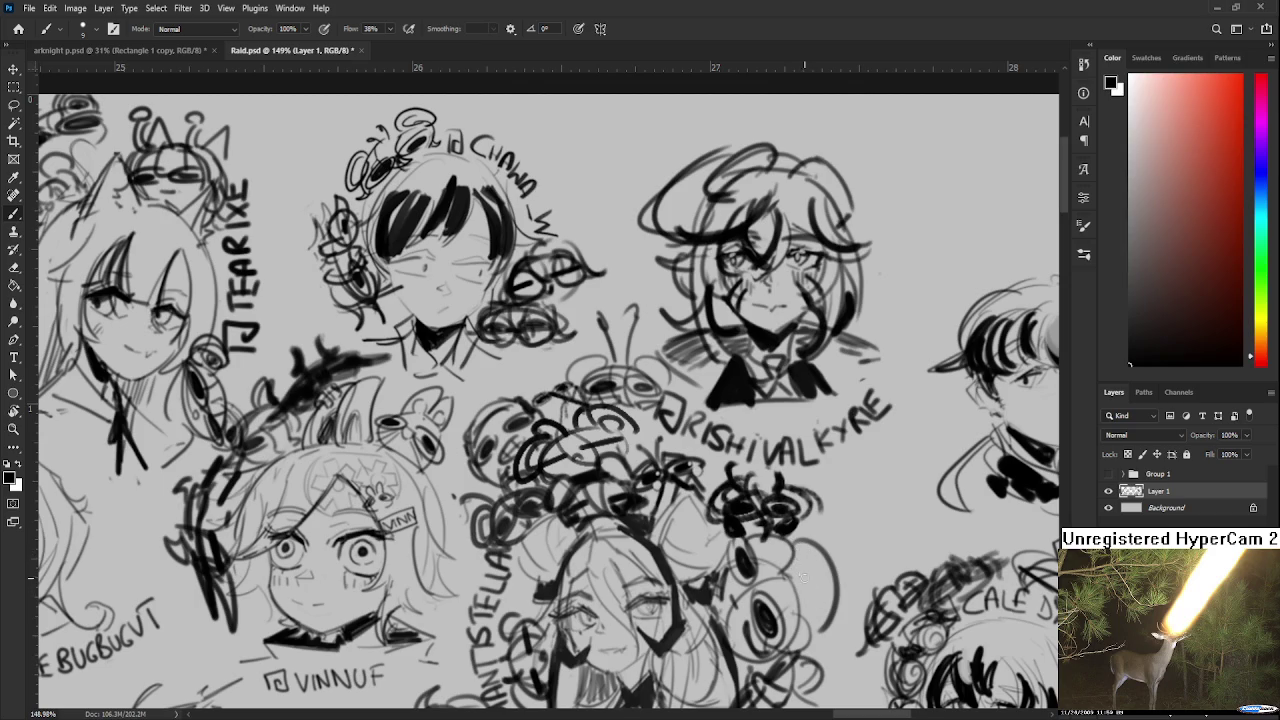
mouse_move(798, 545)
mouse_down()
mouse_move(850, 550)
mouse_move(845, 630)
mouse_move(820, 610)
mouse_move(790, 620)
mouse_move(812, 632)
mouse_move(780, 580)
mouse_move(808, 605)
mouse_move(882, 565)
mouse_move(866, 527)
mouse_move(790, 608)
mouse_move(842, 592)
mouse_move(804, 556)
mouse_up()
key(ctrl+z)
Save Raid.psd and close it.
key(ctrl+s)
scroll(773, 491, down, 5)
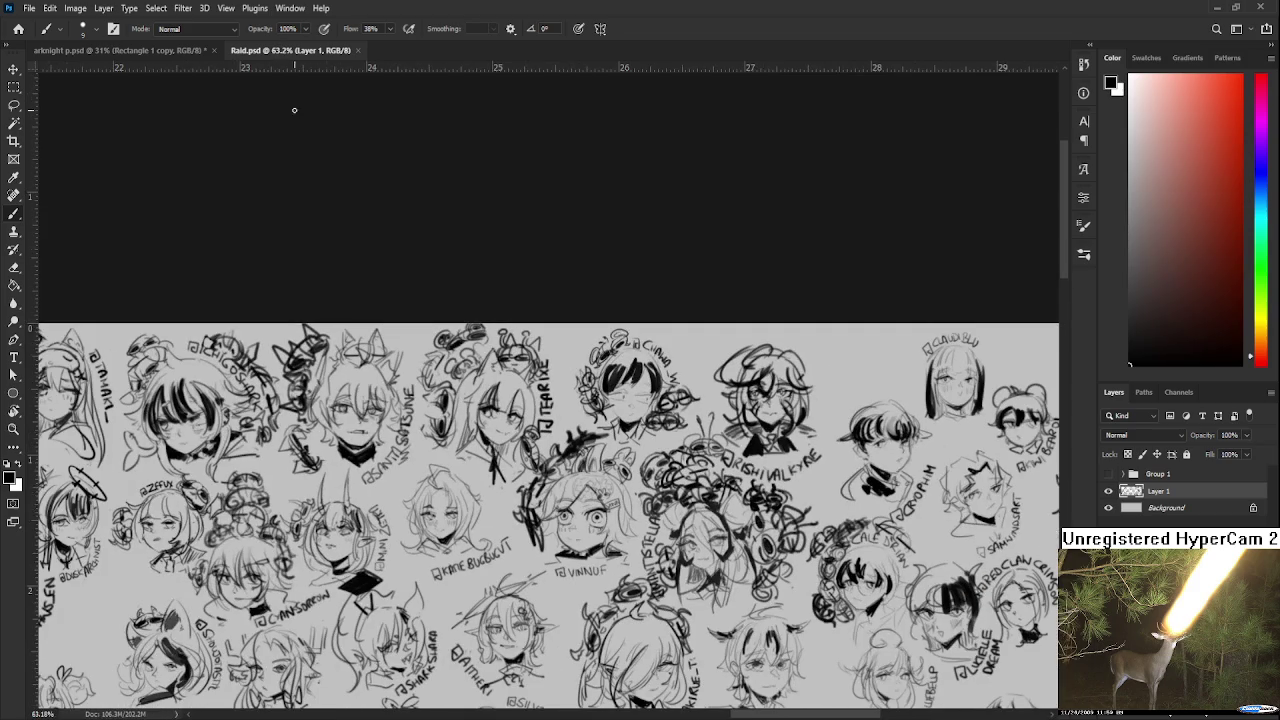
click(358, 50)
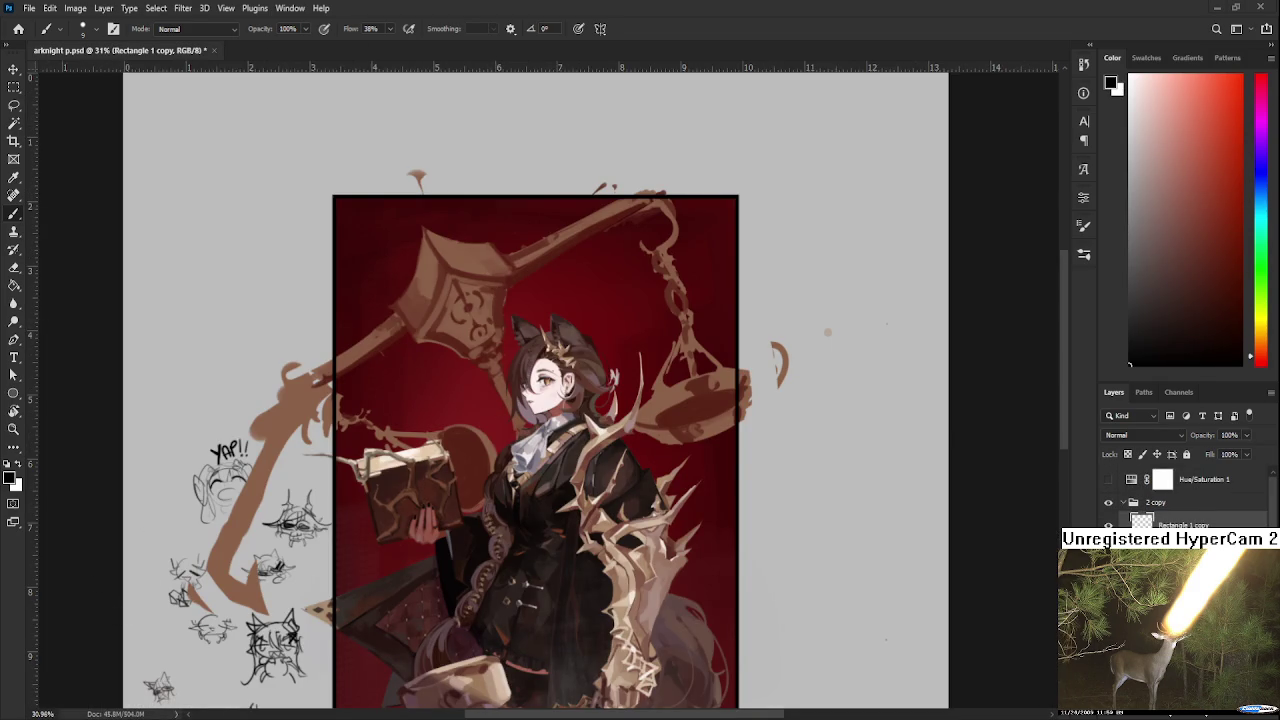
On Layer 5, doodle a small big-eyed creature beside the sketches left of the painting.
scroll(227, 528, up, 1)
scroll(260, 470, up, 1)
scroll(322, 370, down, 1)
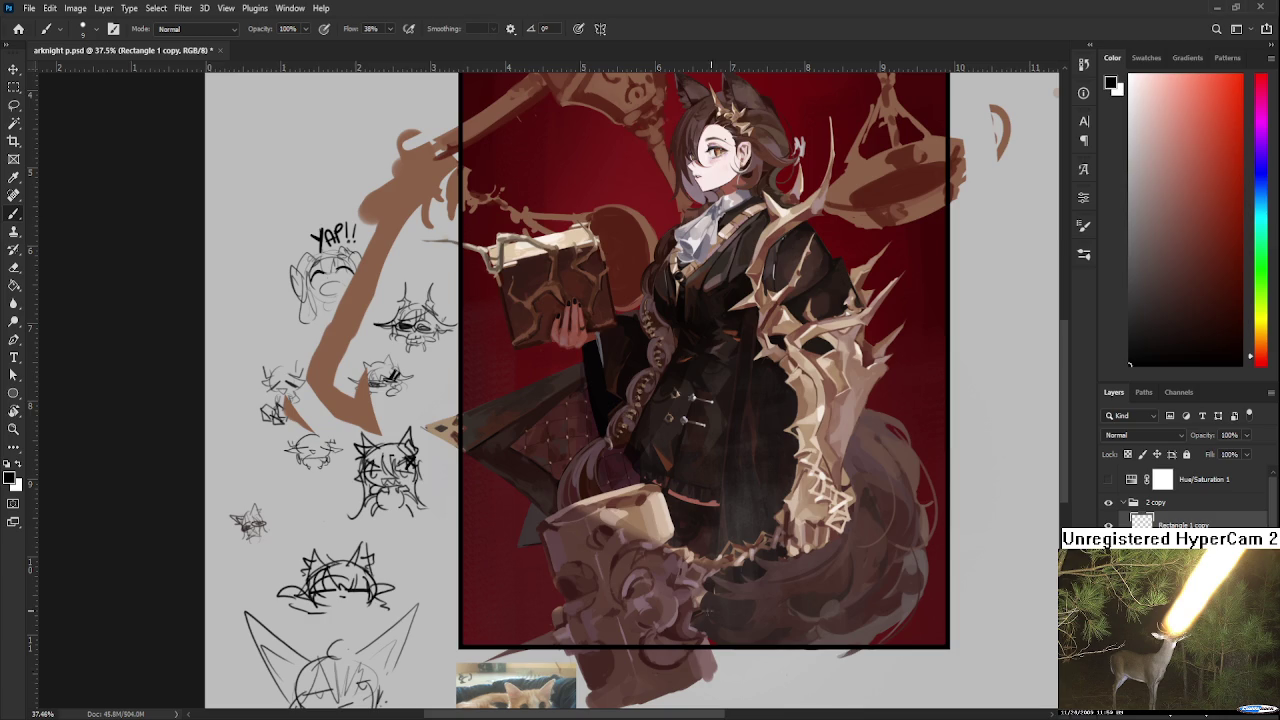
scroll(640, 400, down, 5)
key(alt+bracketleft)
key(alt+bracketleft)
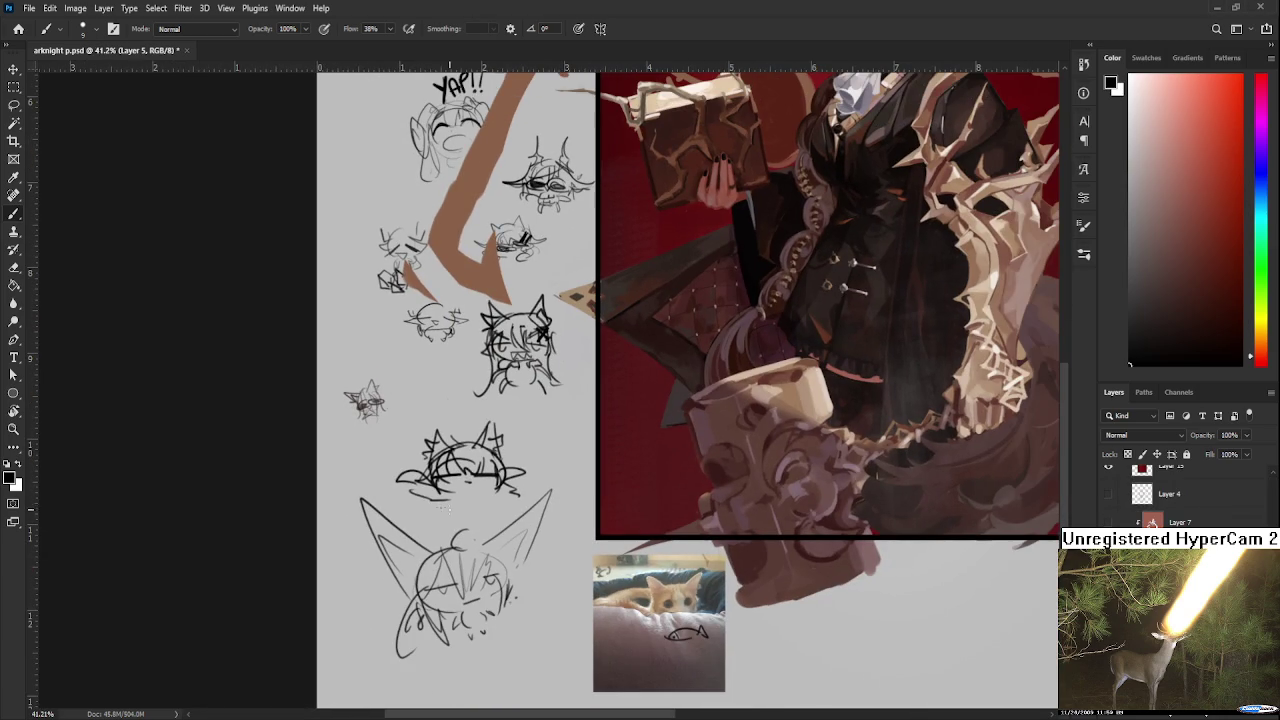
mouse_move(360, 300)
mouse_down()
mouse_move(370, 330)
mouse_move(345, 325)
mouse_move(372, 342)
mouse_move(370, 302)
mouse_move(388, 359)
mouse_up()
key(ctrl+z)
key(ctrl+z)
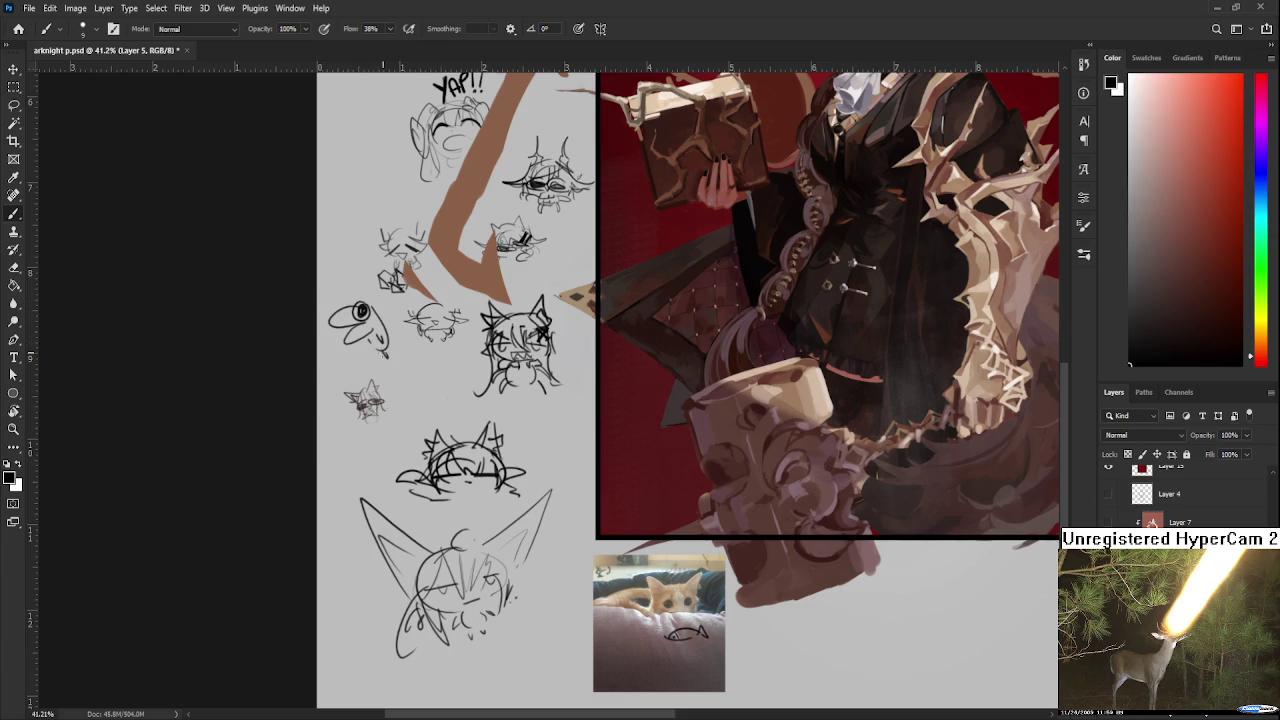
mouse_move(332, 303)
mouse_down()
mouse_move(352, 302)
mouse_move(357, 262)
mouse_move(372, 290)
mouse_up()
drag(430, 458, 410, 467)
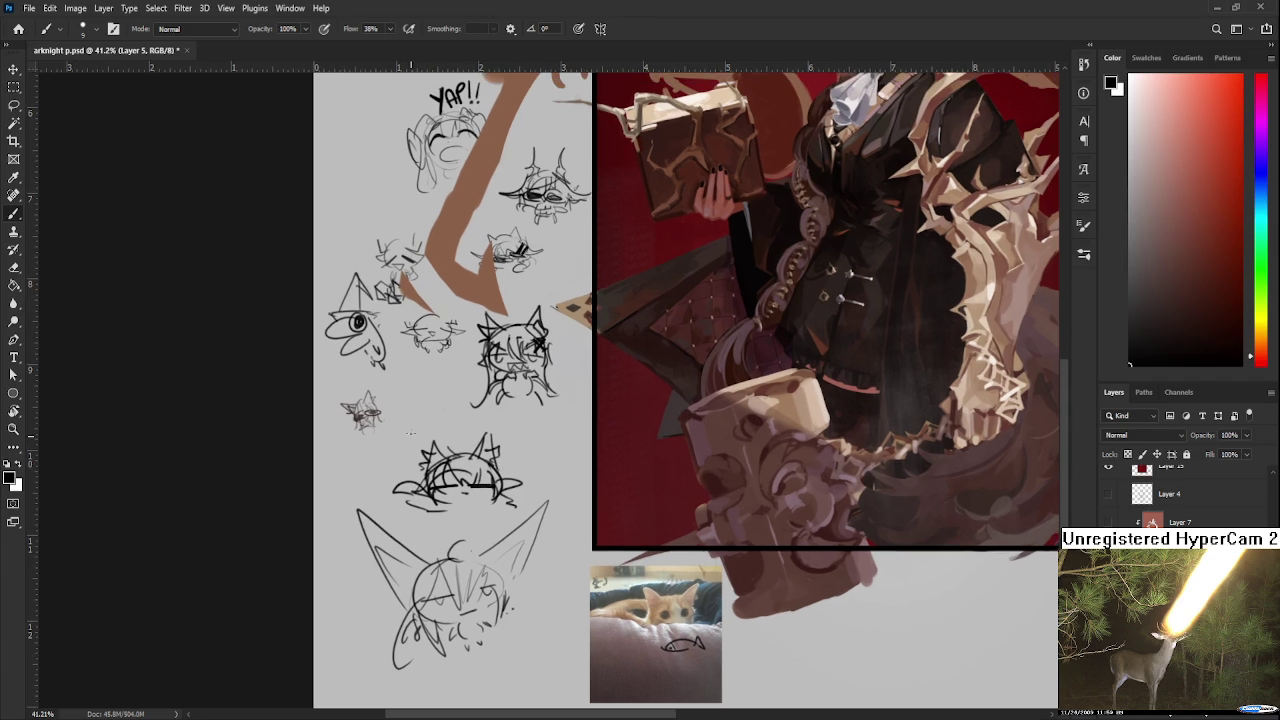
scroll(493, 183, down, 3)
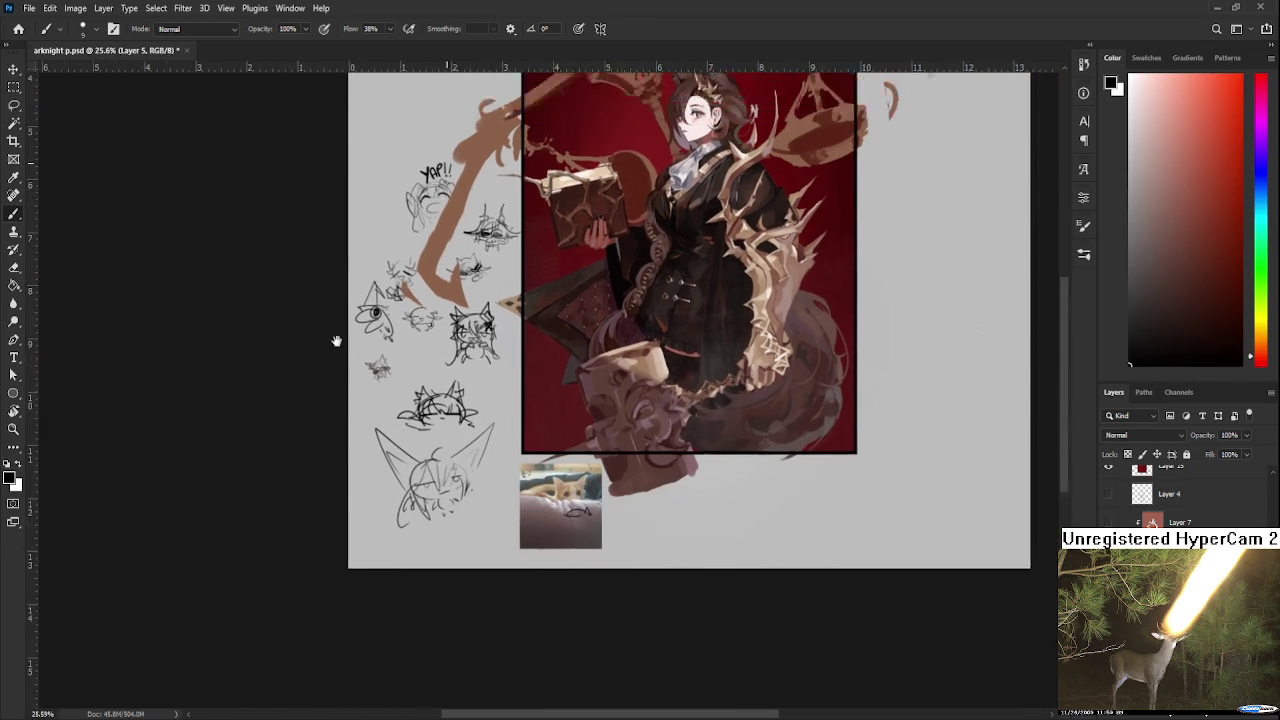
scroll(225, 410, down, 3)
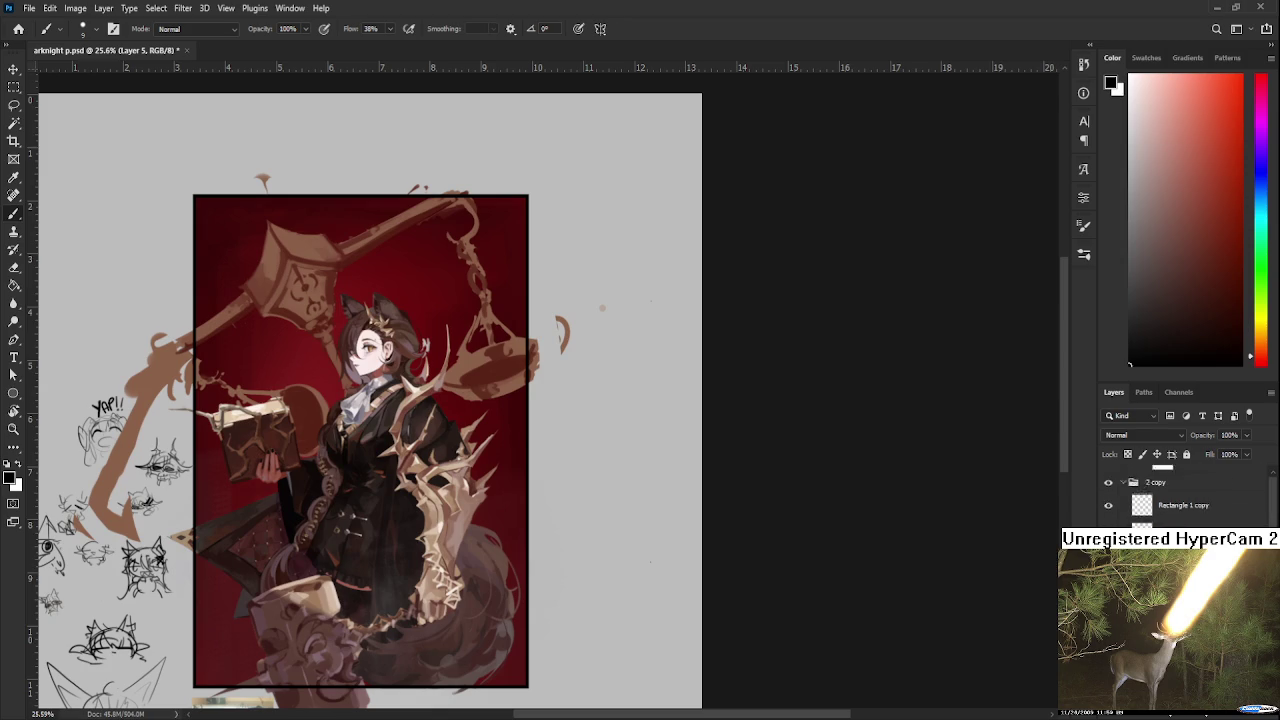
Scroll the Layers panel and create the empty Layer 18.
scroll(1170, 495, down, 2)
scroll(1170, 495, down, 1)
scroll(1170, 495, down, 1)
scroll(1170, 495, down, 2)
scroll(1170, 495, down, 1)
scroll(1170, 495, down, 2)
key(ctrl+shift+alt+n)
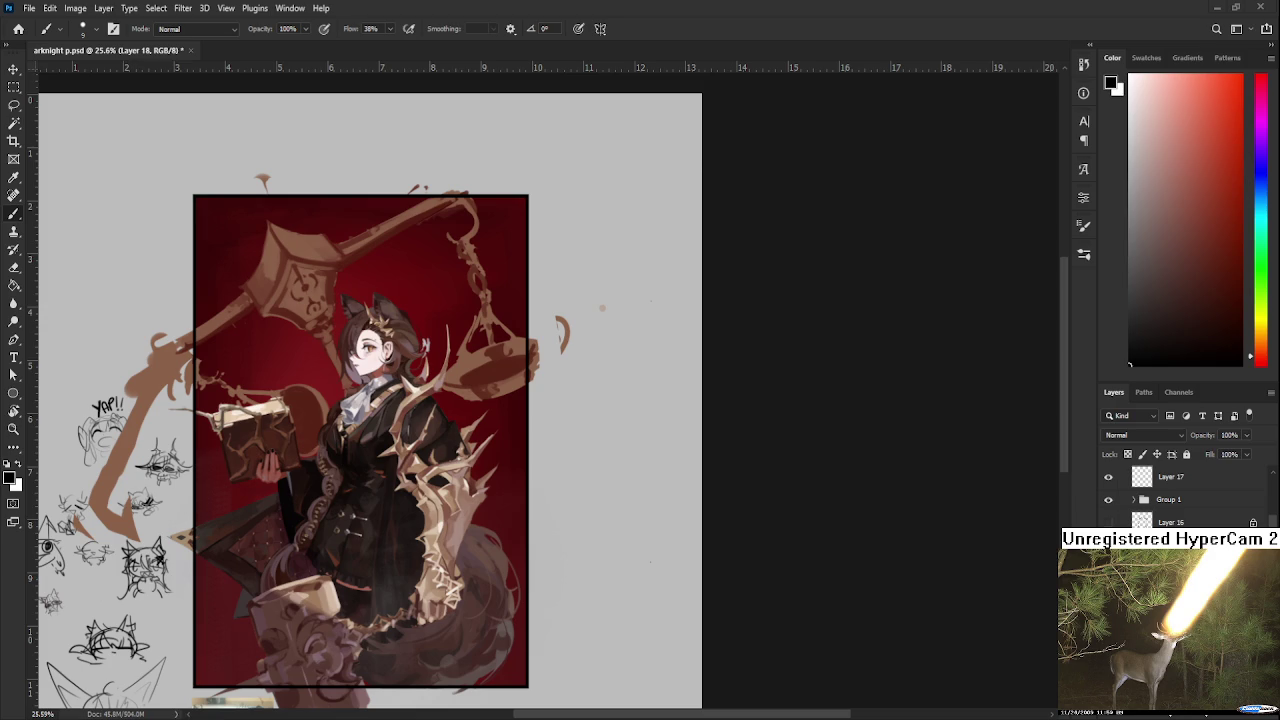
scroll(380, 381, up, 5)
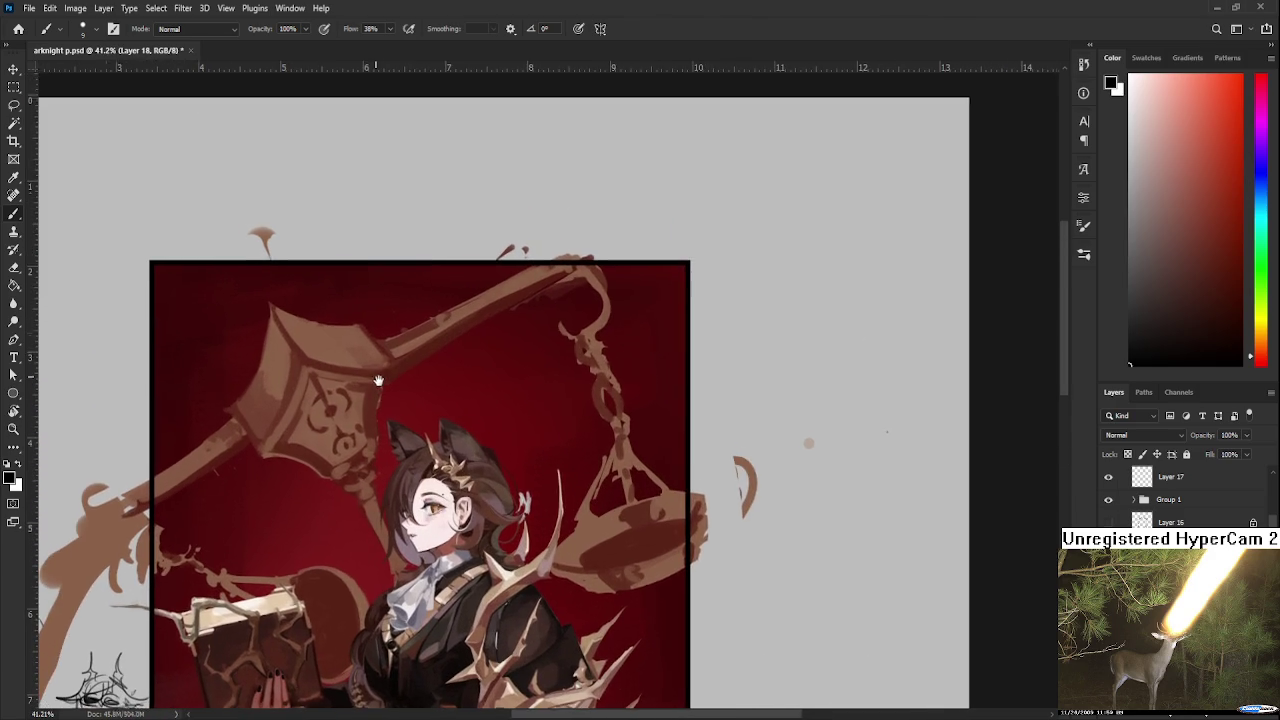
Enlarge the brush to 20 and sample various reds from the hammer ornament.
alt+click(358, 460)
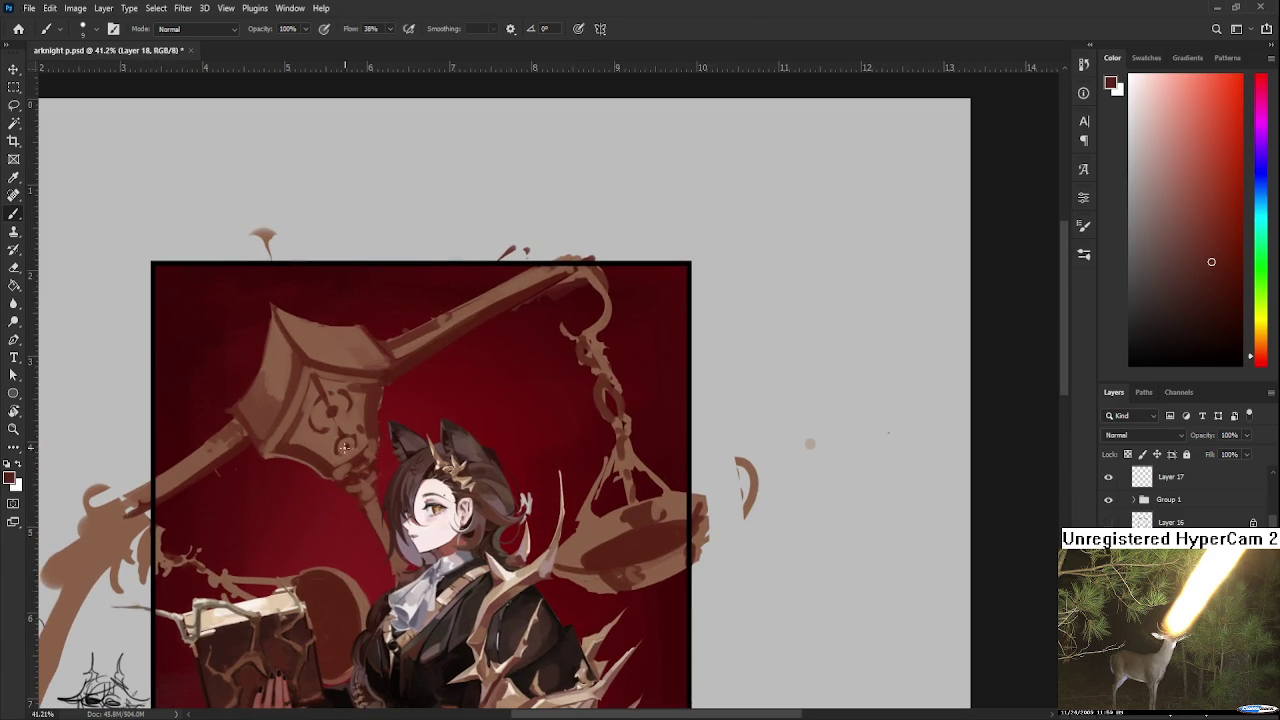
key(bracketright)
alt+click(370, 476)
alt+click(372, 472)
alt+click(373, 481)
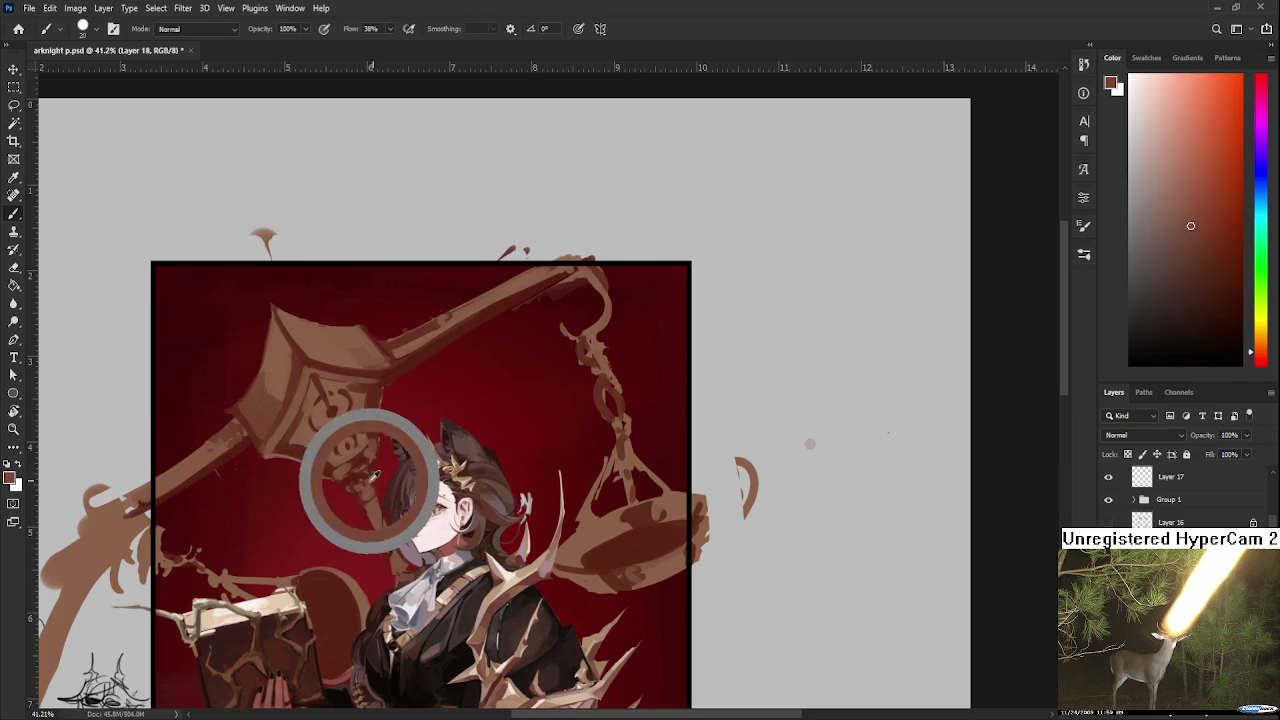
alt+click(374, 482)
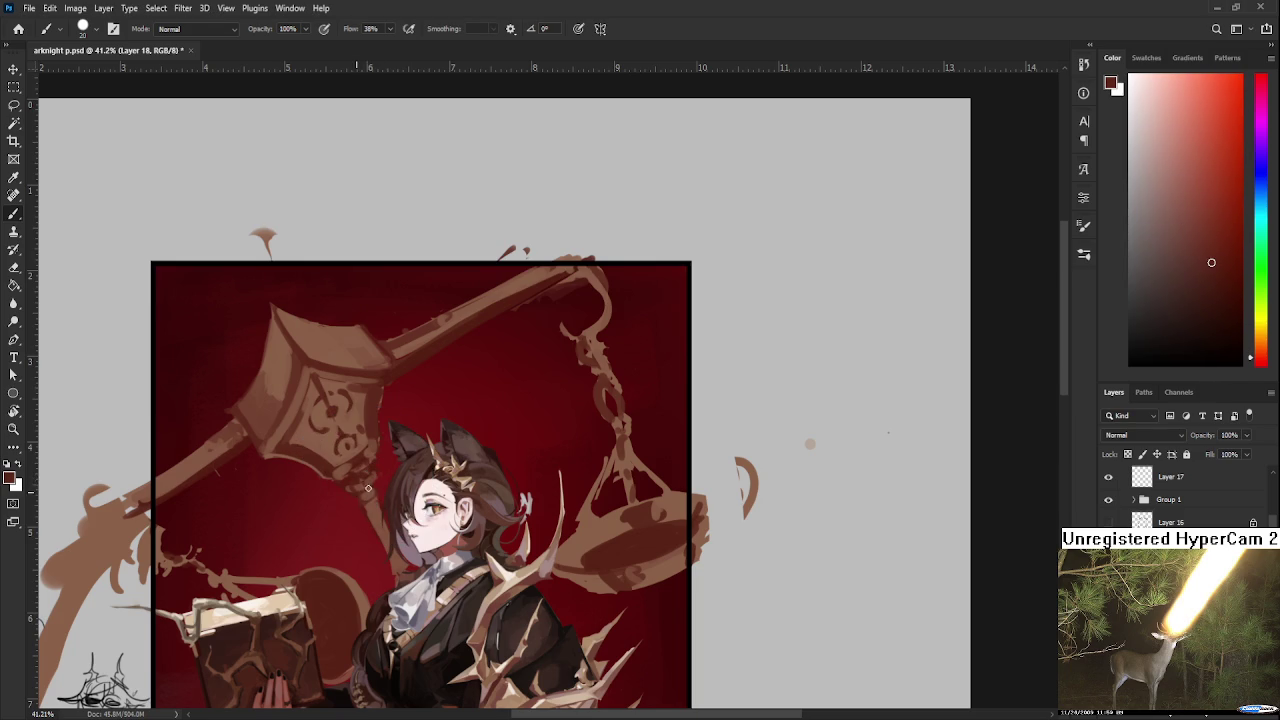
alt+click(365, 489)
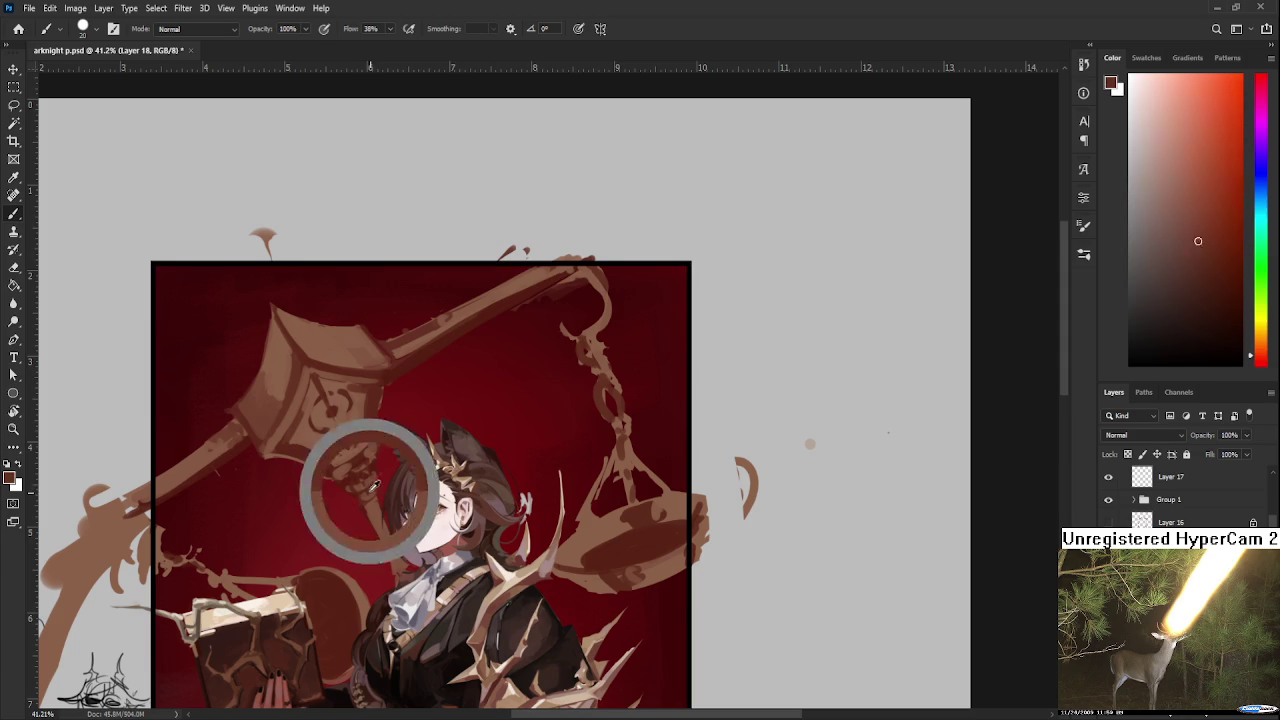
alt+click(370, 489)
alt+click(368, 489)
alt+click(370, 490)
alt+click(369, 488)
alt+click(370, 488)
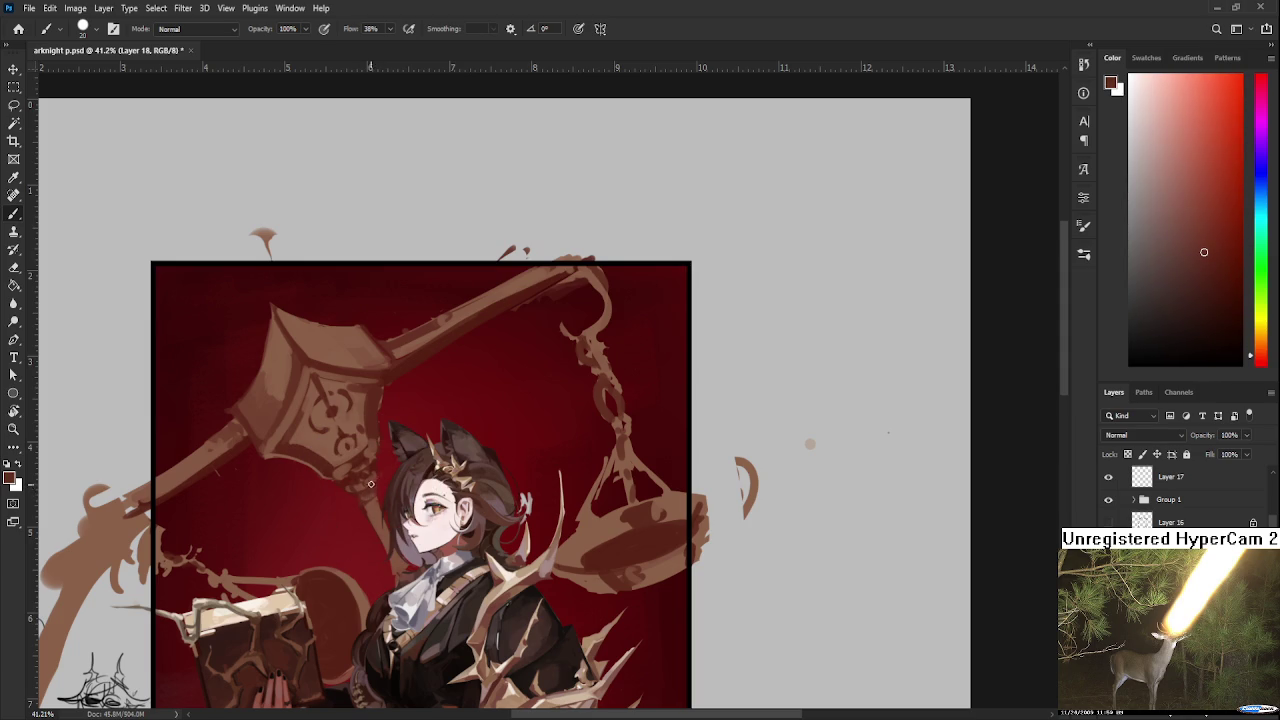
Try lighter and darker hammer tones, ending on a dark red-brown at its edge.
alt+click(380, 476)
alt+click(374, 471)
alt+click(366, 464)
alt+click(372, 452)
alt+click(370, 454)
alt+click(377, 441)
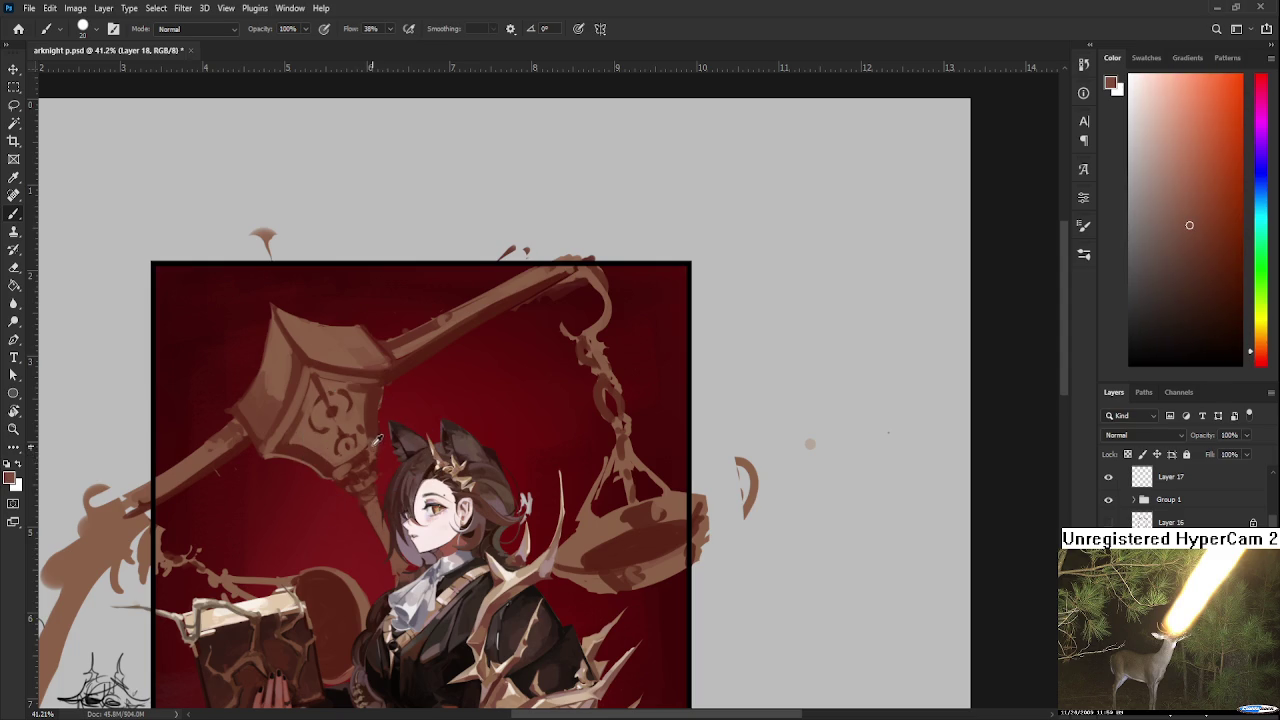
alt+click(364, 408)
alt+click(363, 411)
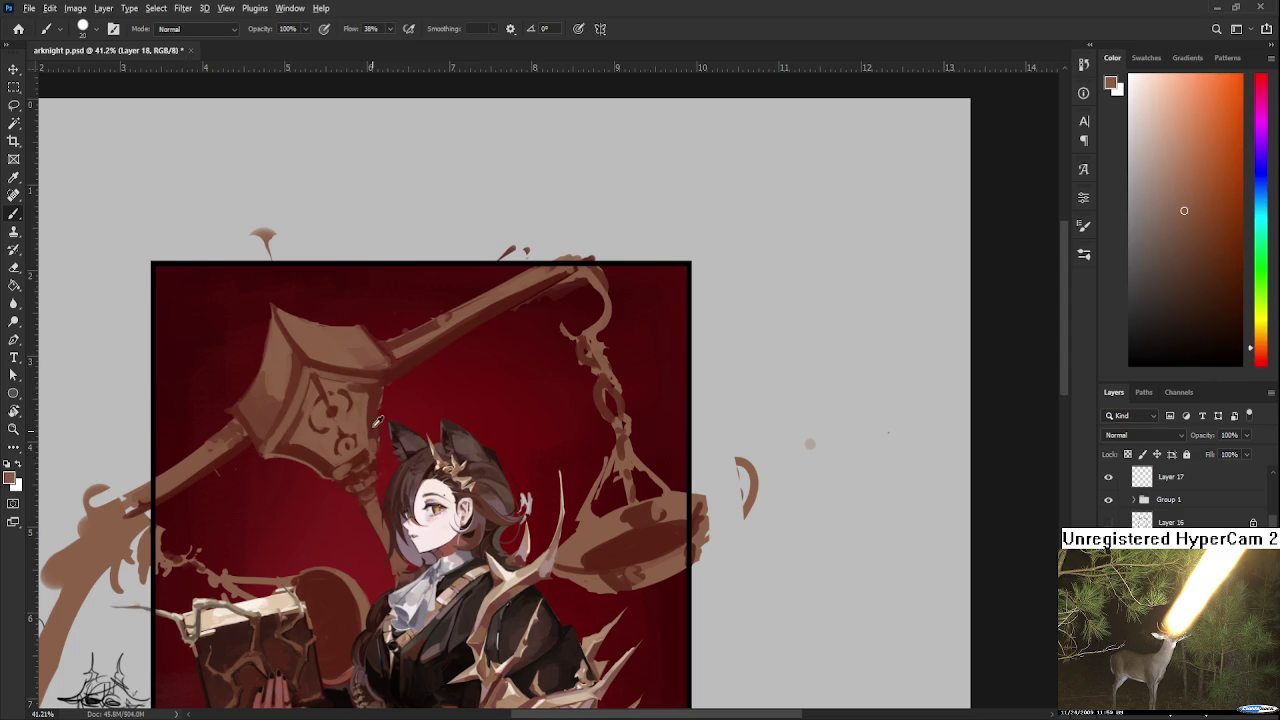
alt+click(353, 396)
alt+click(366, 392)
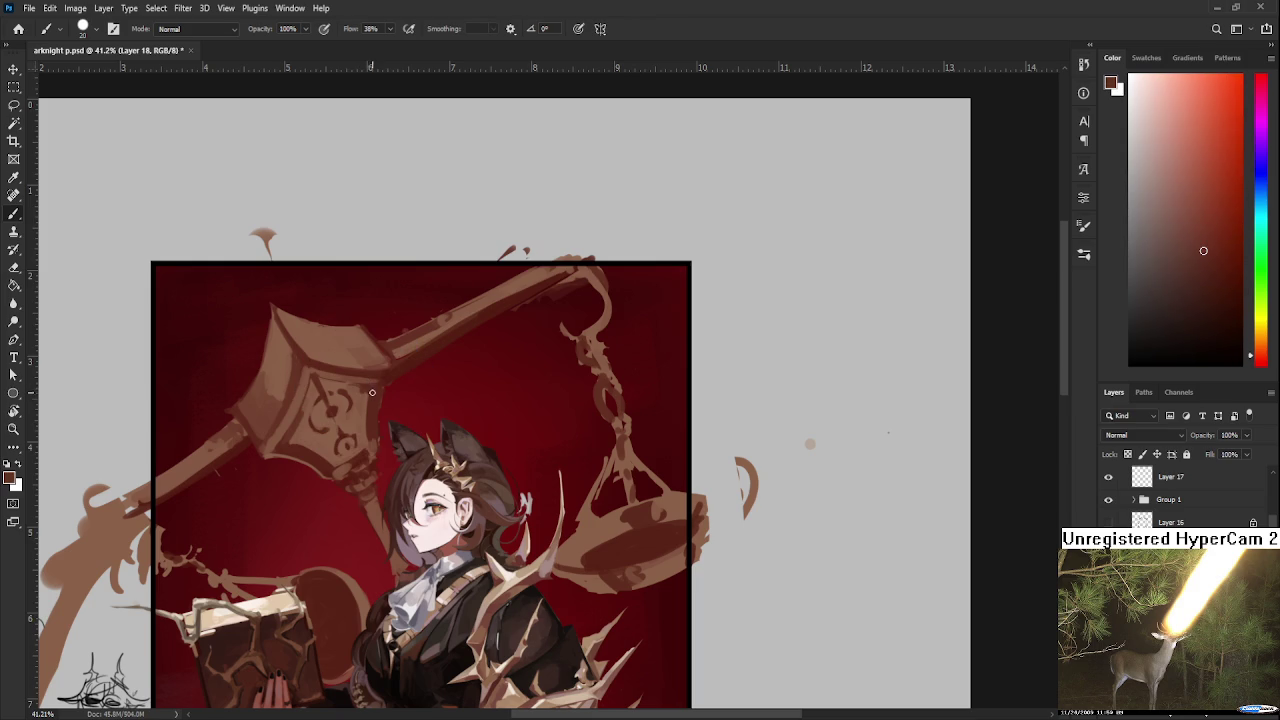
scroll(380, 400, down, 2)
scroll(380, 400, down, 2)
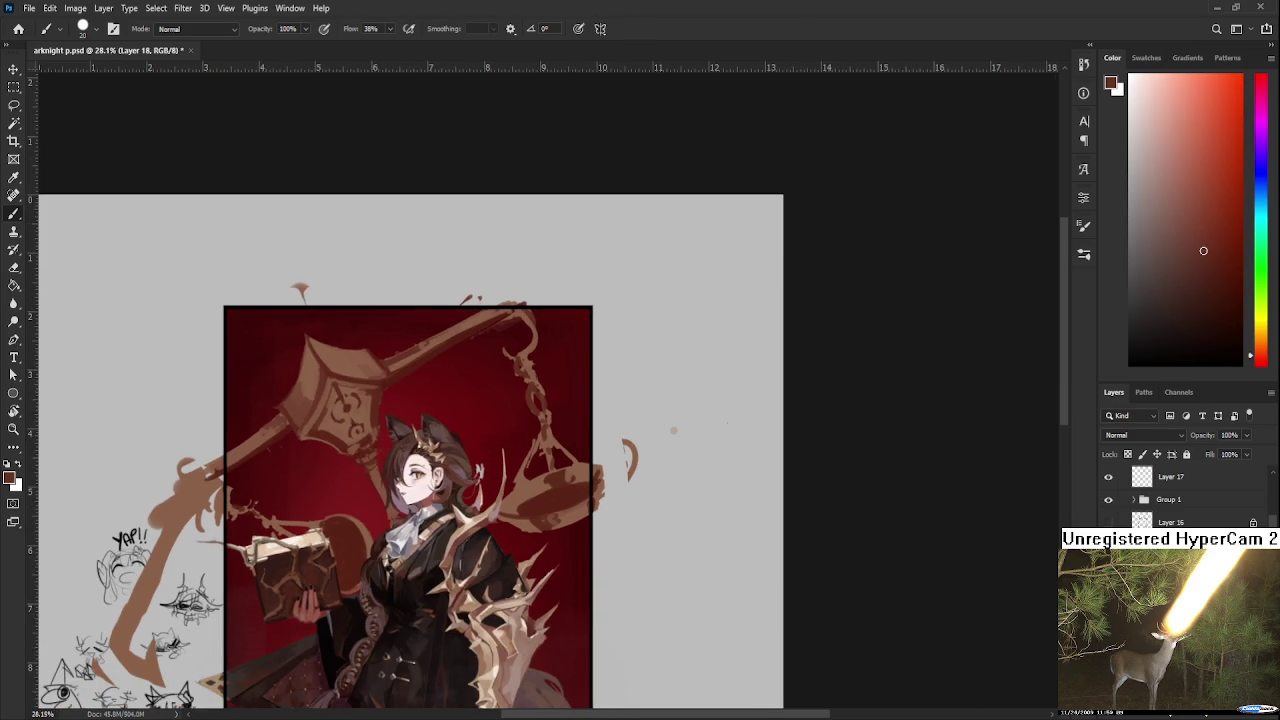